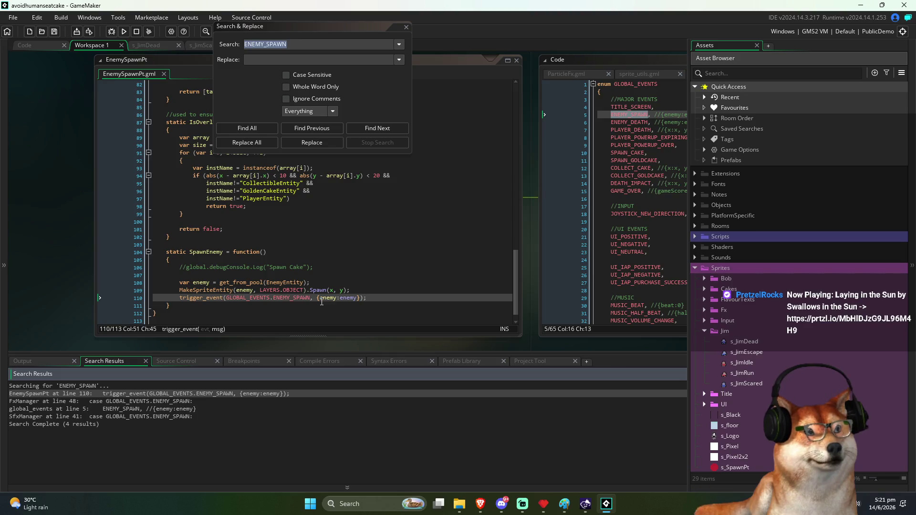
Step: Open the EnemyEntity, BaseEnemyEntity and SpriteEntity constructor definitions from the spawning code
middle_click(289, 286)
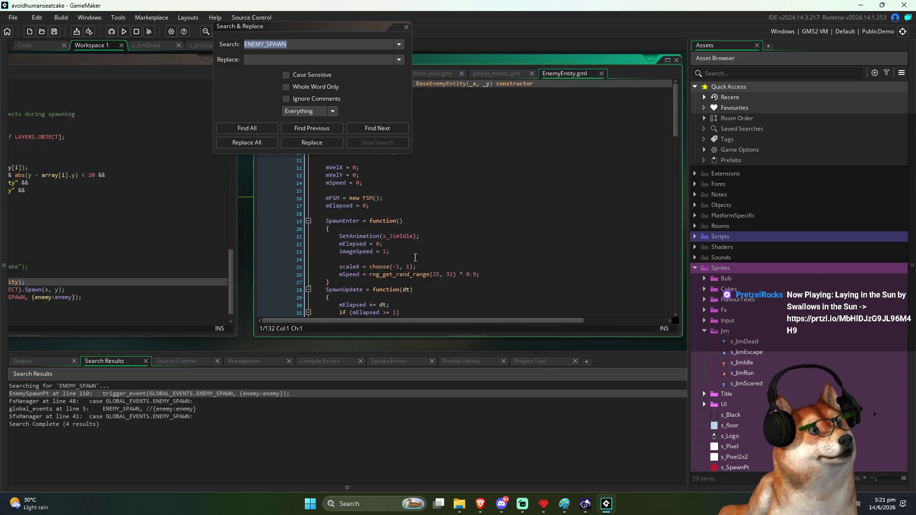
scroll(444, 230, "down", 6)
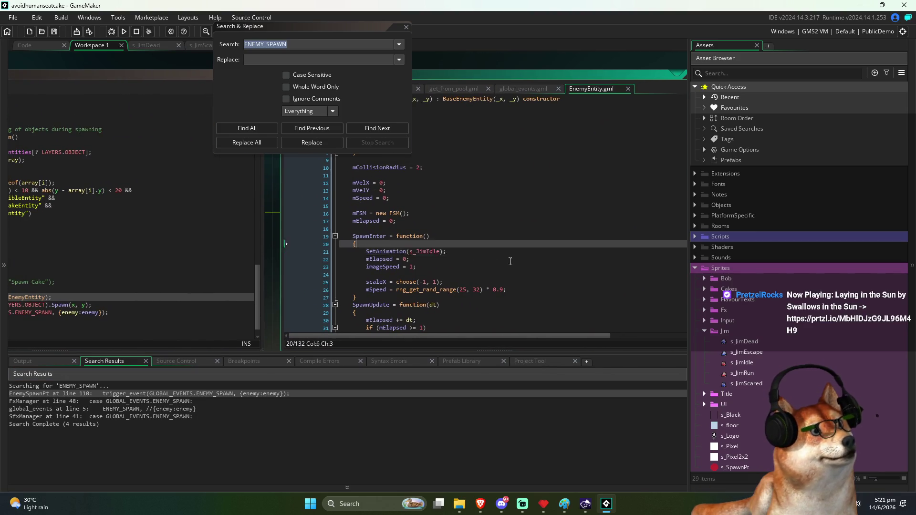
scroll(536, 284, "down", 10)
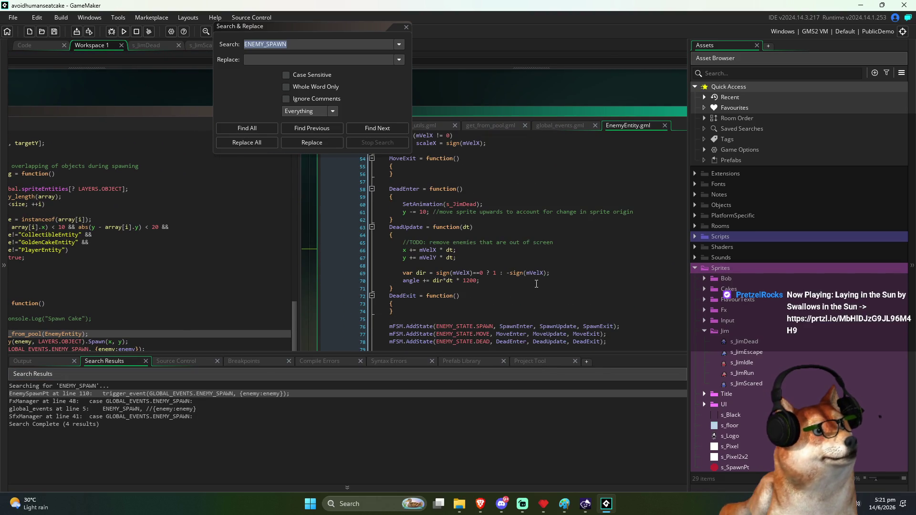
scroll(536, 284, "up", 15)
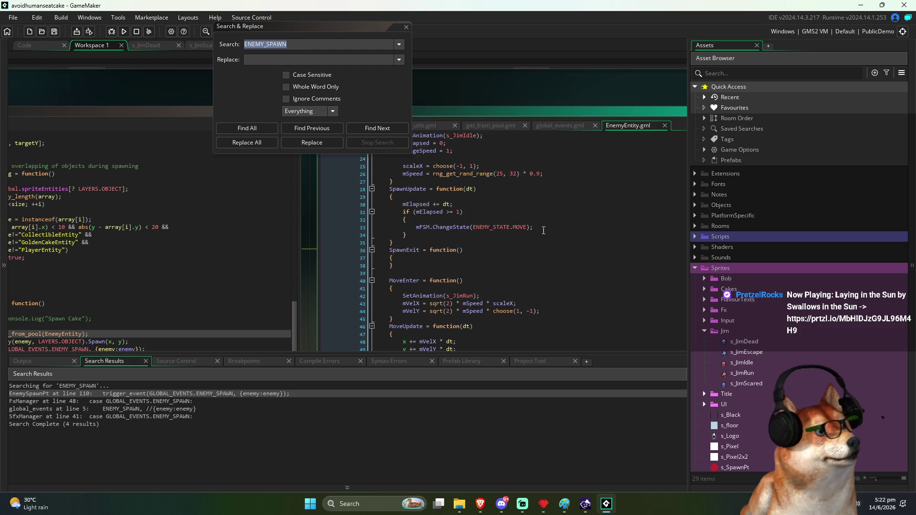
middle_click(508, 137)
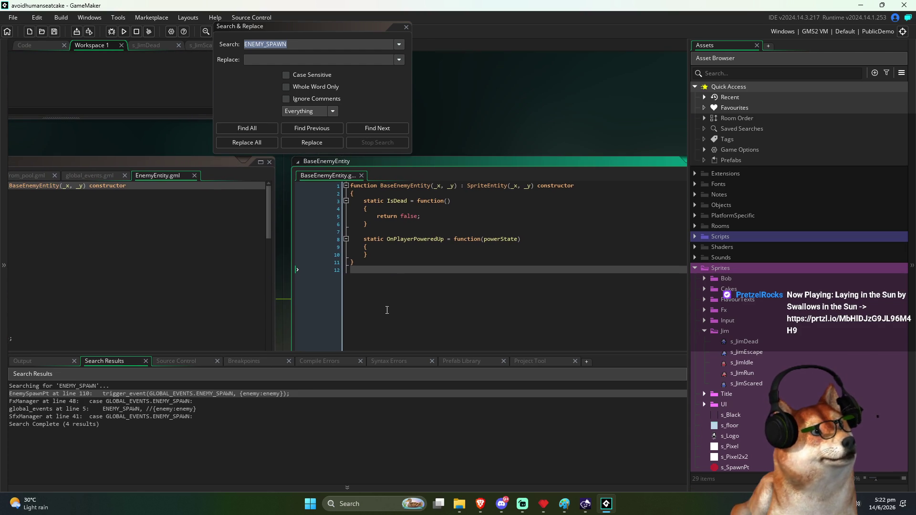
middle_click(485, 186)
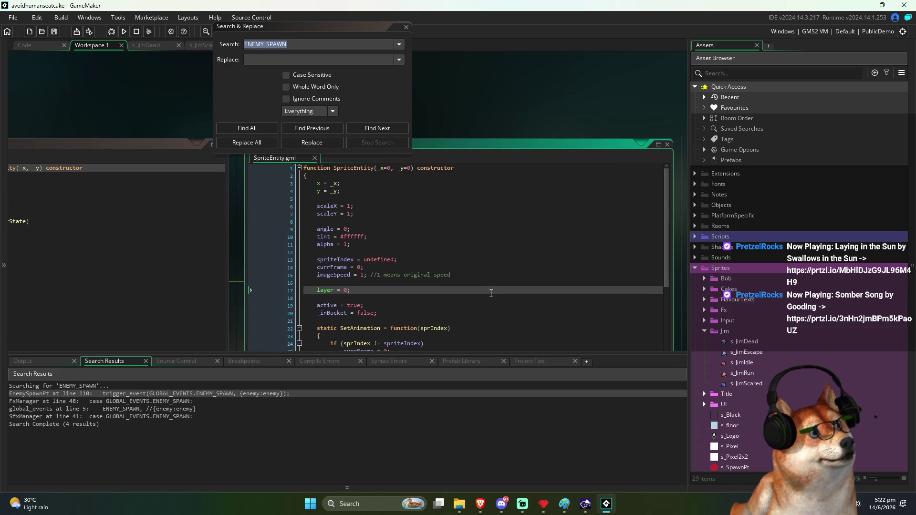
scroll(491, 293, "down", 5)
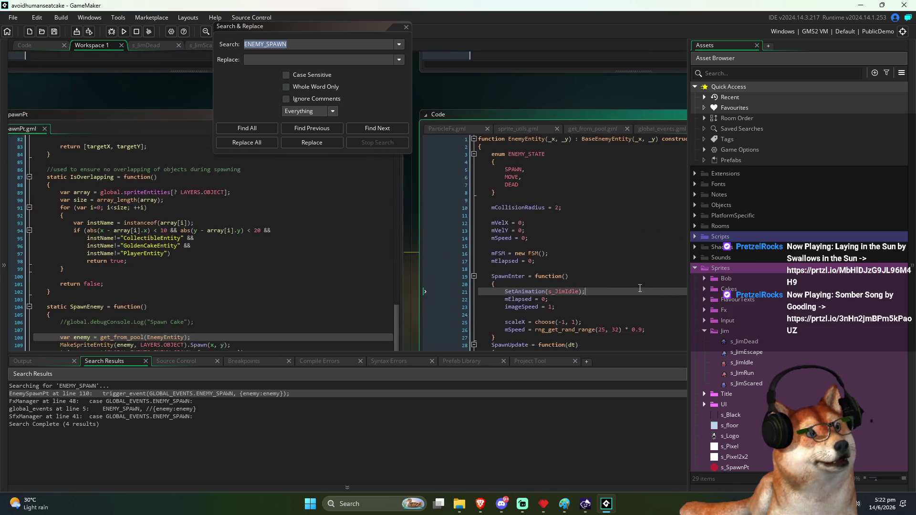
Step: Close Search & Replace, then select Spawn on line 109 of EnemySpawnPt to search for it
left_click(316, 261)
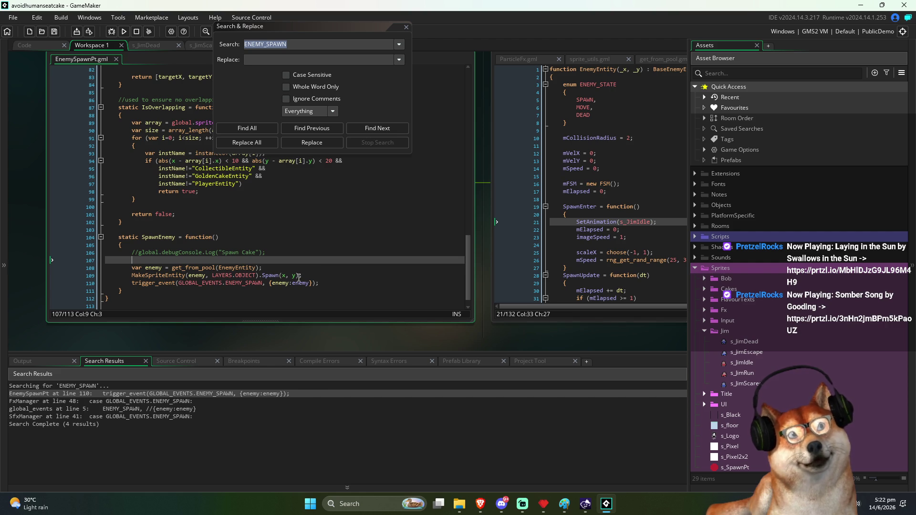
double_click(272, 277)
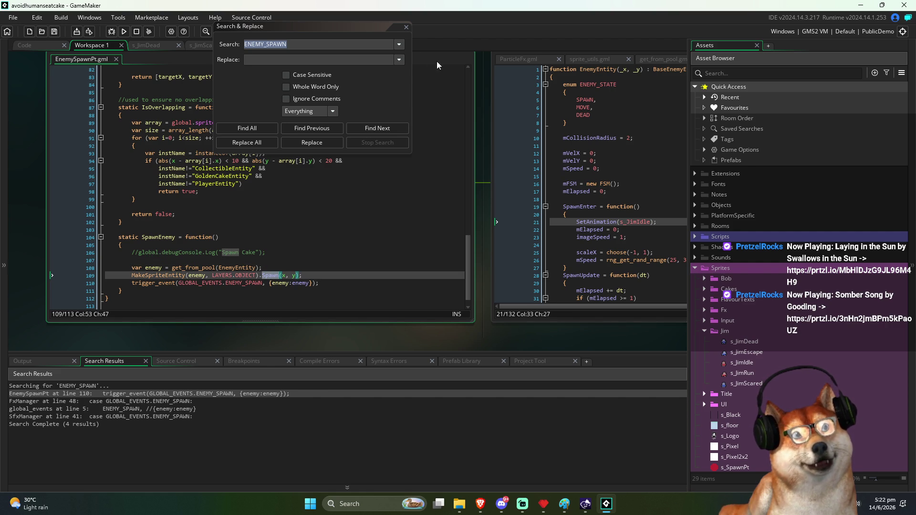
left_click(407, 27)
left_click(388, 206)
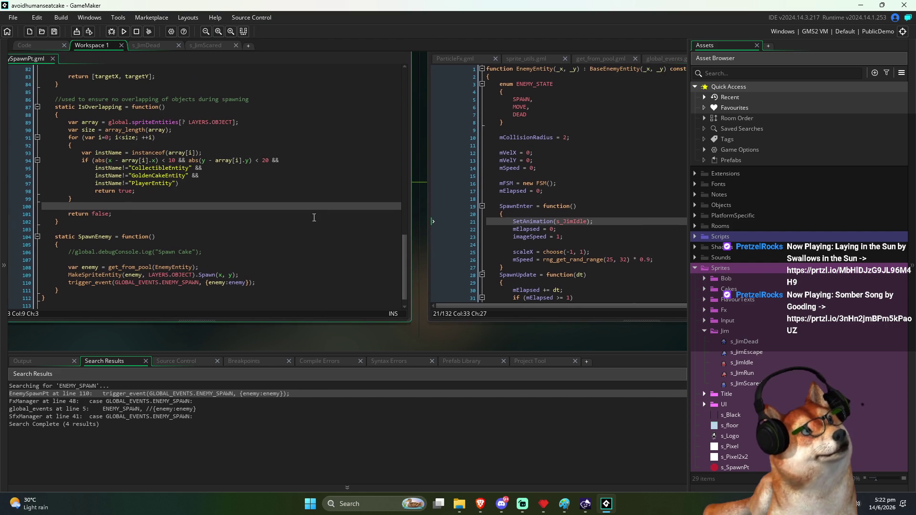
left_click(211, 276)
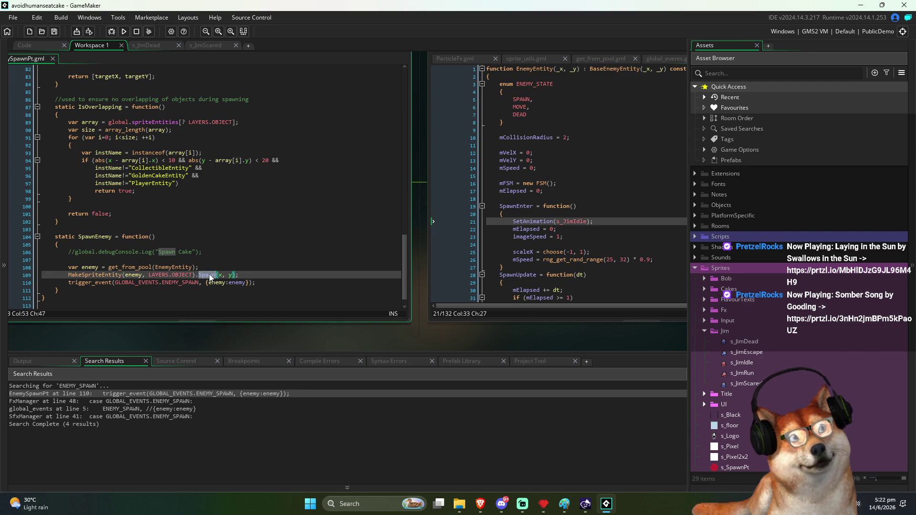
double_click(211, 276)
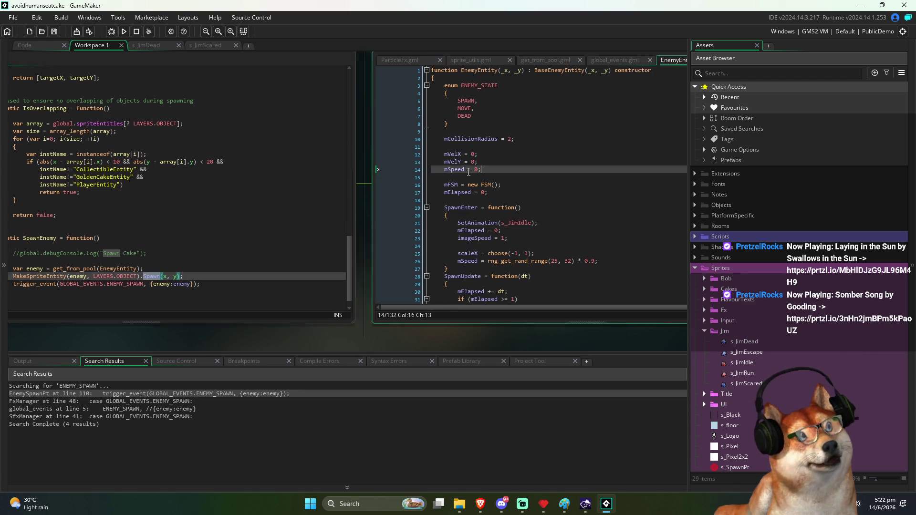
key("ctrl+f")
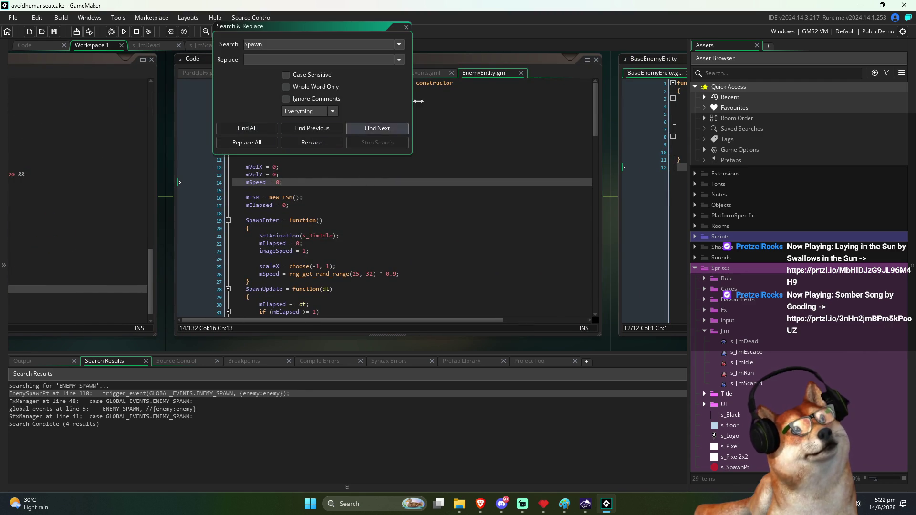
Step: Step through every 'Spawn' match in EnemyEntity with the Find bar
left_click(406, 27)
left_click(446, 153)
key("ctrl+f")
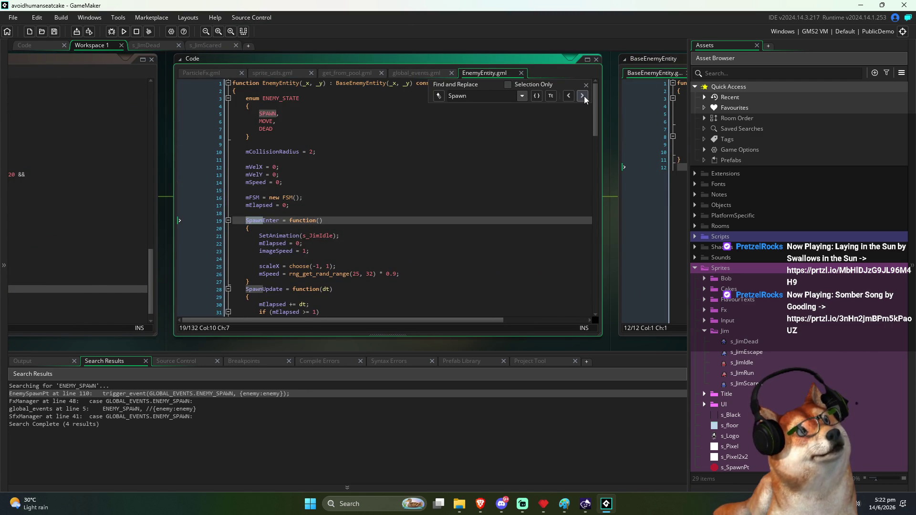
left_click(584, 96)
left_click(585, 95)
left_click(584, 95)
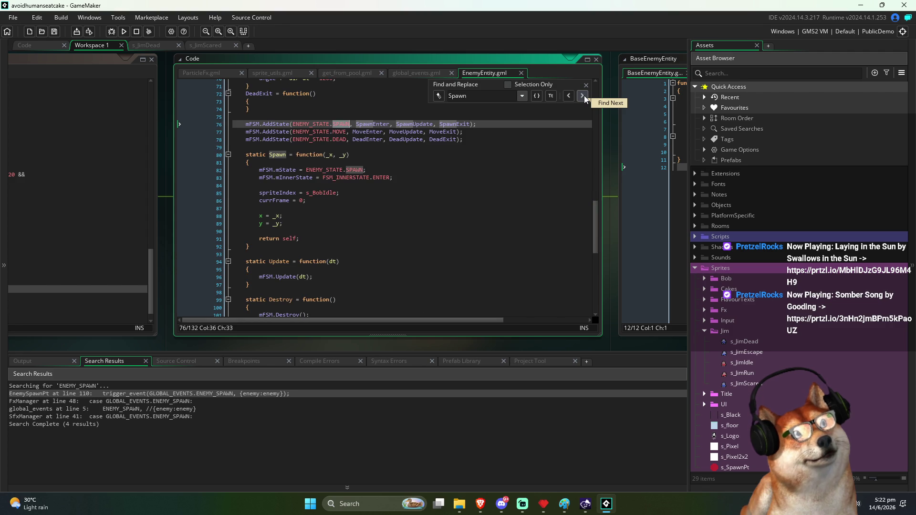
left_click(584, 95)
left_click(585, 95)
left_click(584, 96)
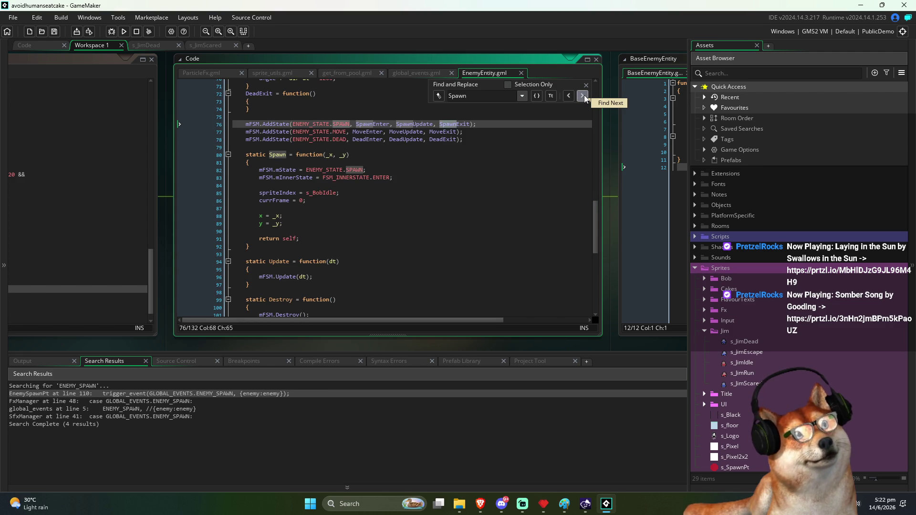
left_click(584, 95)
left_click(584, 96)
Step: Return to EnemySpawnPt and select the commented debugConsole line in SpawnEnemy
left_click(359, 218)
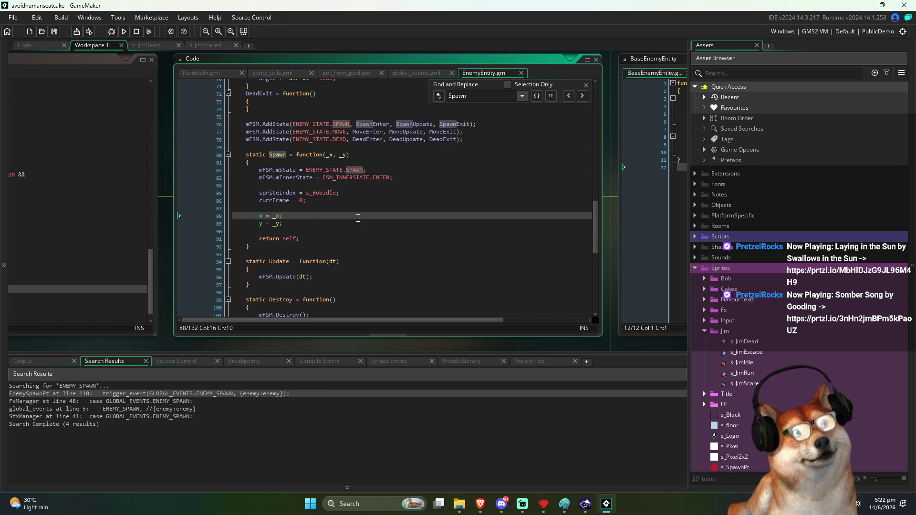
left_click(94, 215)
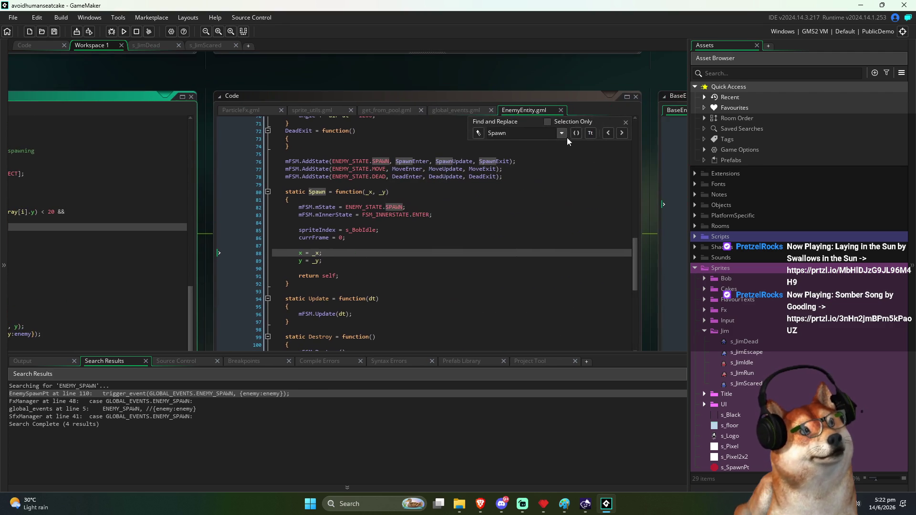
left_click(220, 283)
left_click(167, 282)
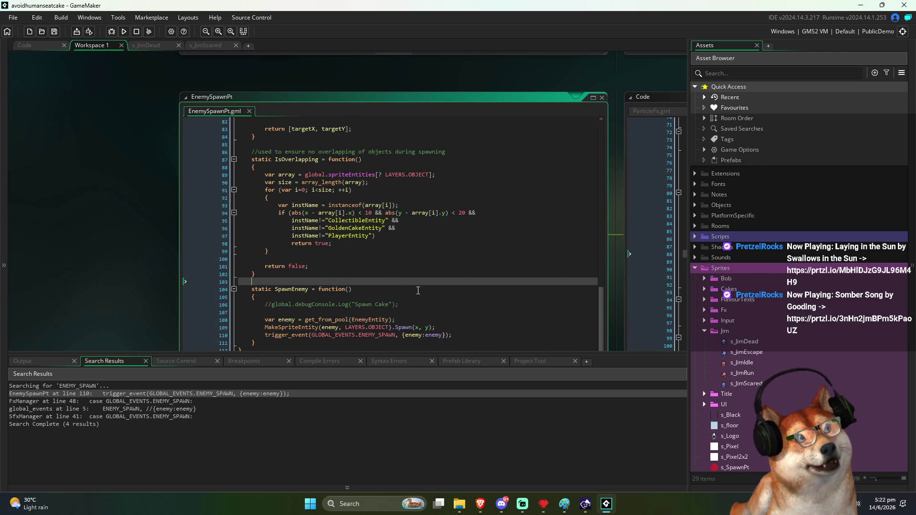
left_click_drag(339, 311, 279, 298)
Step: Delete the commented 'Spawn Cake' debug line from SpawnEnemy and narrow the Assets panel
key("BackSpace")
key("Up")
key("Up")
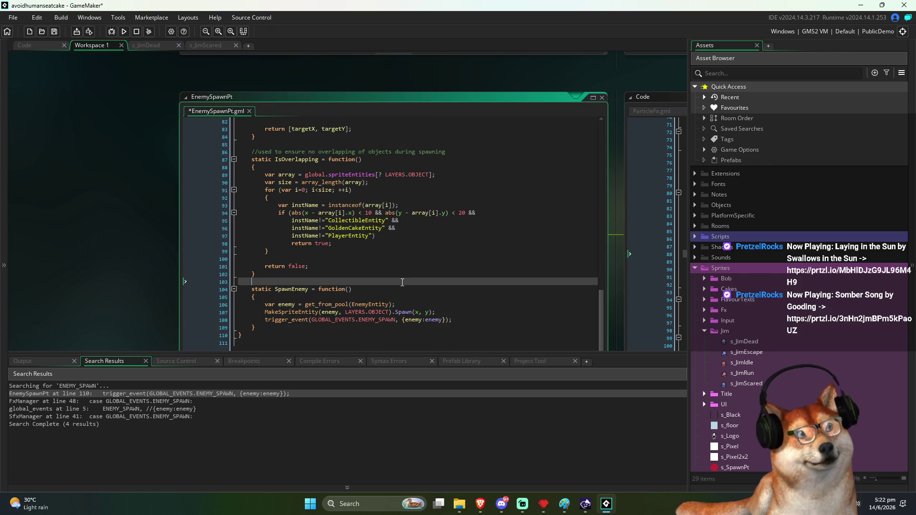
left_click(425, 304)
left_click(466, 293)
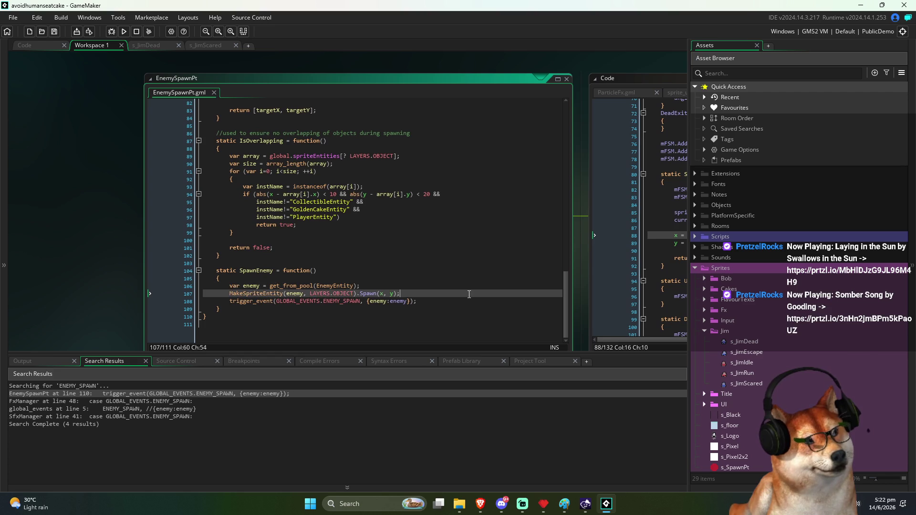
left_click(467, 304)
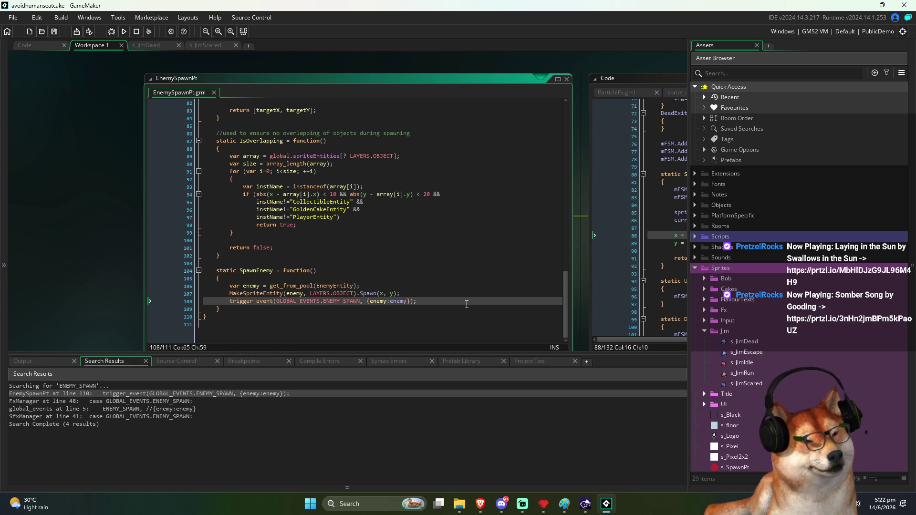
left_click_drag(688, 257, 758, 258)
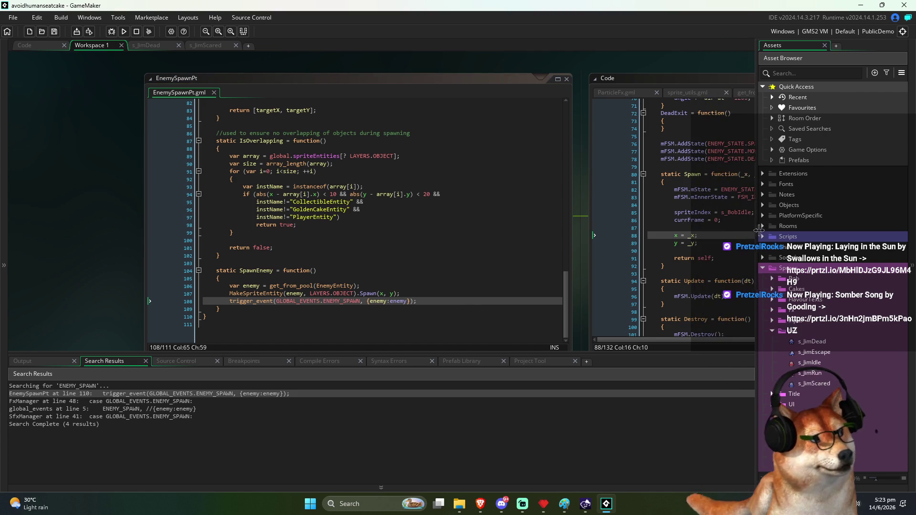
left_click(393, 324)
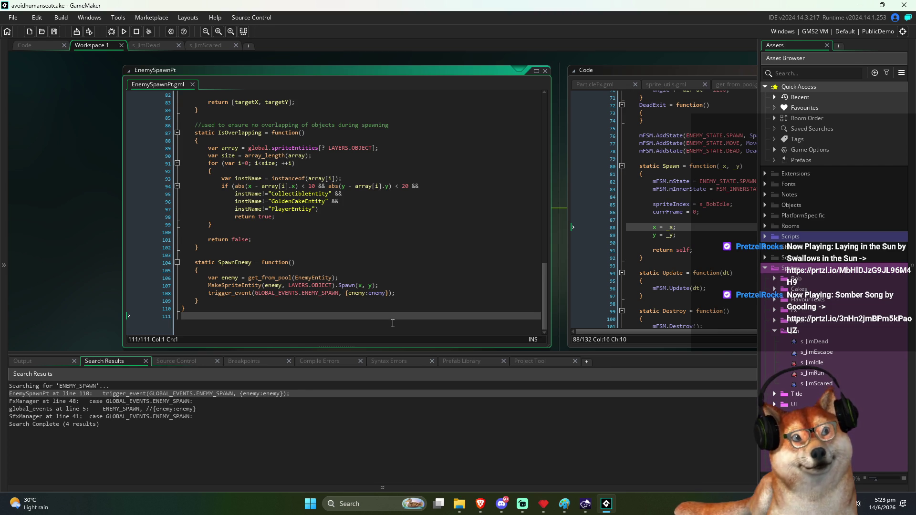
Step: Make the FxManager ENEMY_SPAWN effect spawn at param.enemy.x, param.enemy.y and save
double_click(174, 400)
scroll(215, 130, "up", 2)
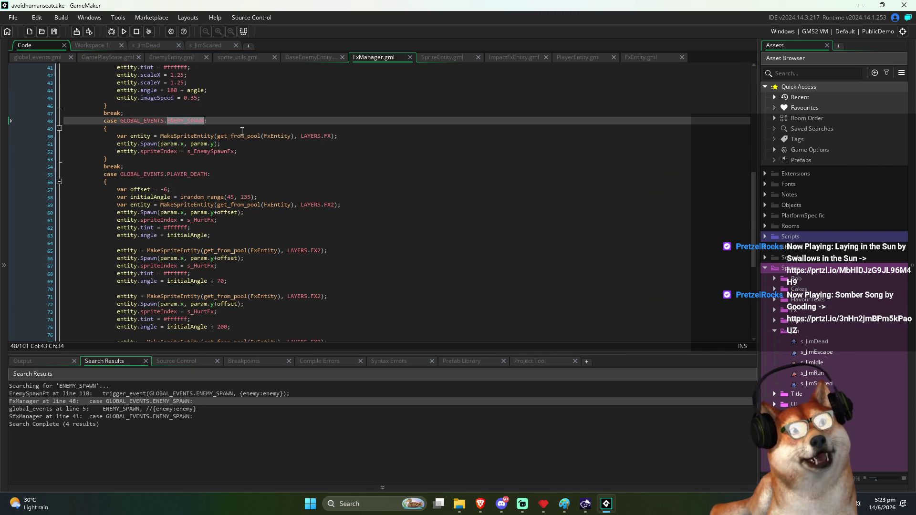
left_click(286, 138)
left_click(181, 144)
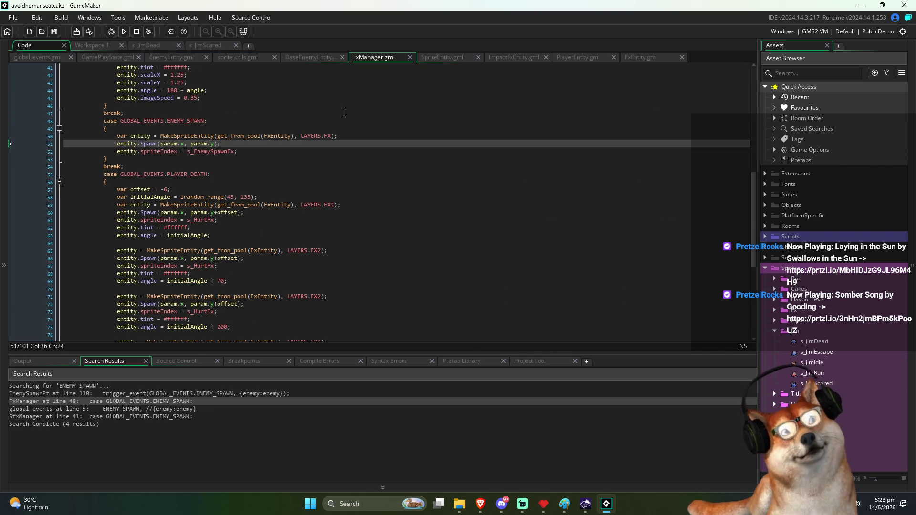
type("enemy")
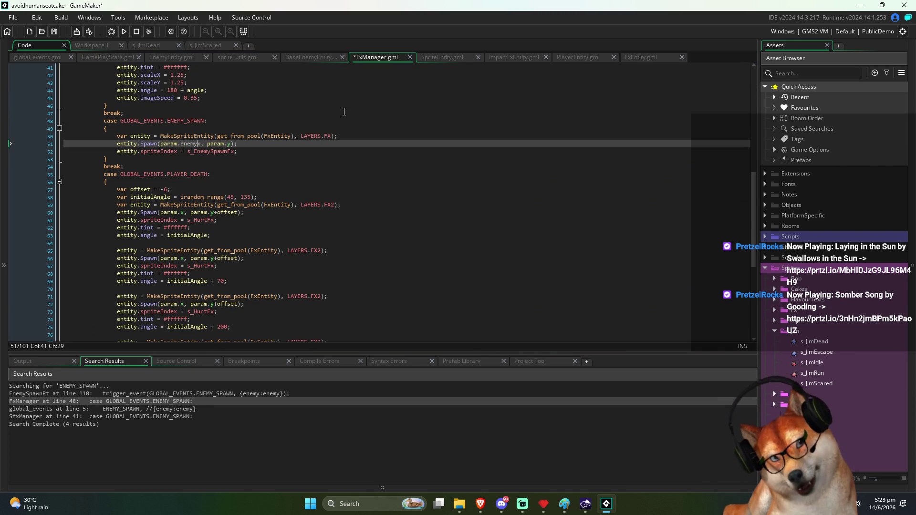
type(".")
key("Right")
key("Right")
key("Right")
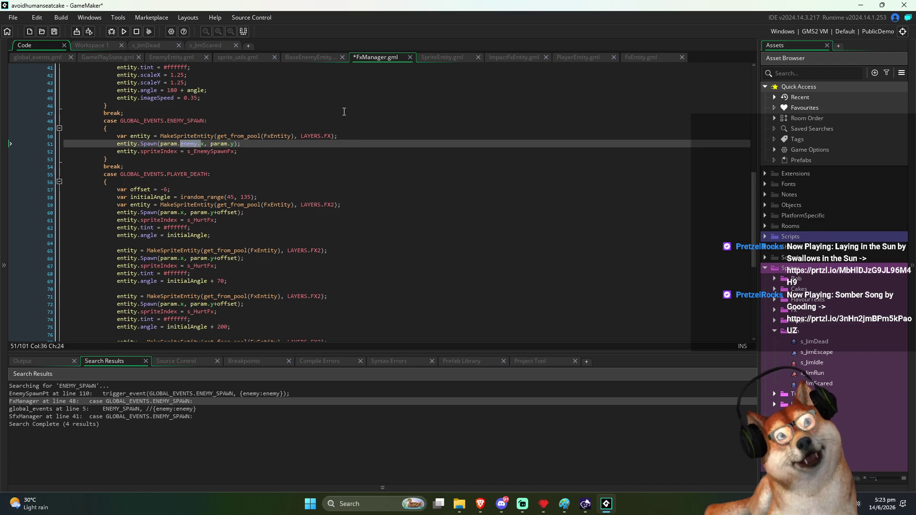
type("enemy.")
key("ctrl+s")
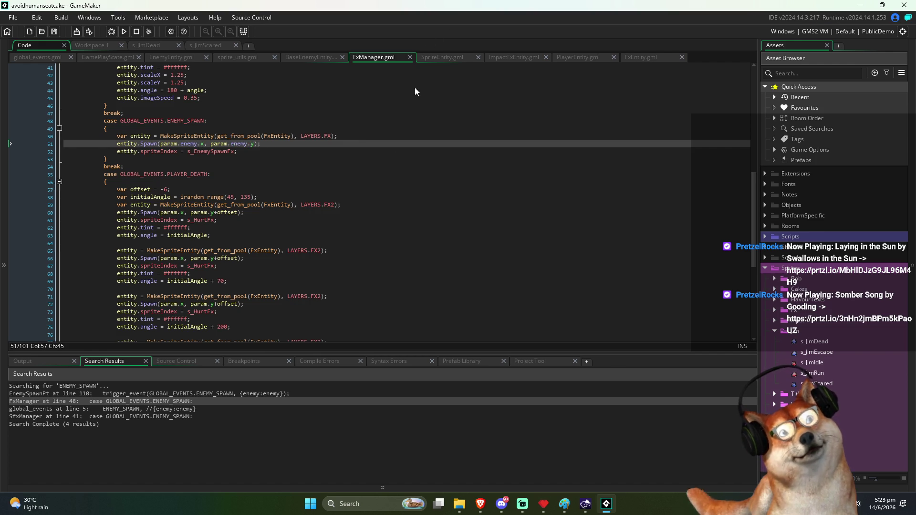
Step: Review the SfxManager, global_events, FxManager and EnemySpawnPt ENEMY_SPAWN matches
double_click(190, 416)
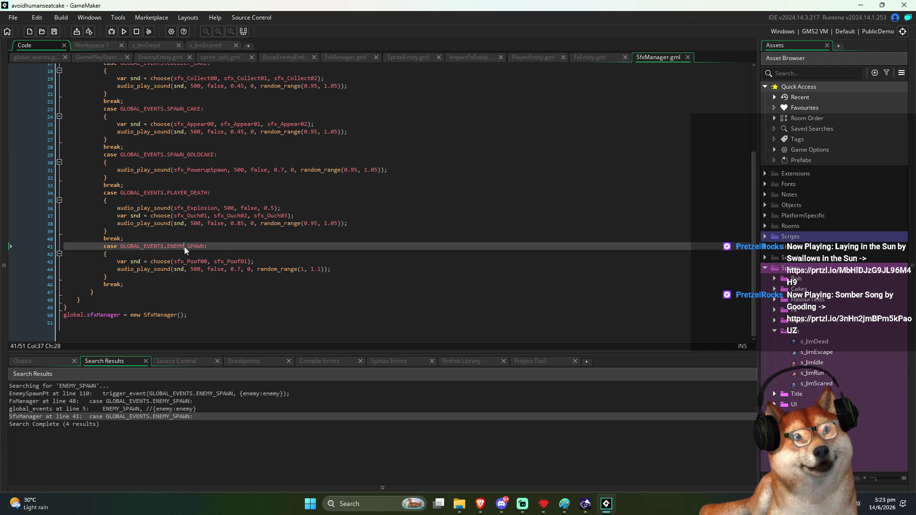
left_click(220, 261)
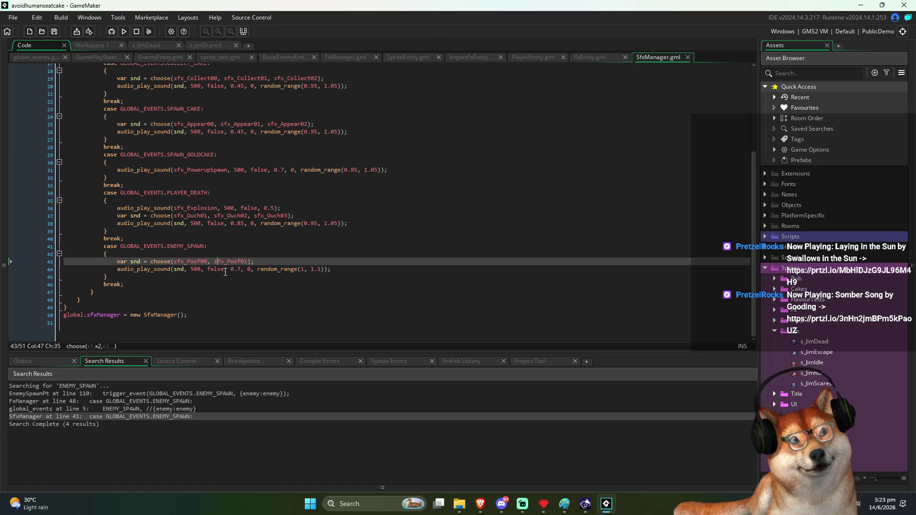
double_click(182, 409)
double_click(183, 401)
double_click(186, 393)
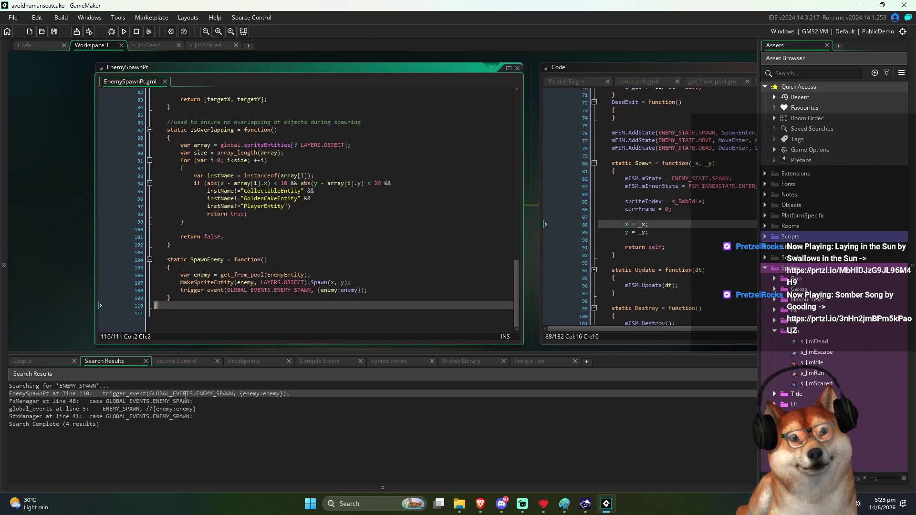
Step: Select ENEMY_SPAWN in SpawnEnemy's trigger_event call and review FxManager's PLAYER_DEATH case
left_click(309, 284)
key("Up")
left_click(315, 281)
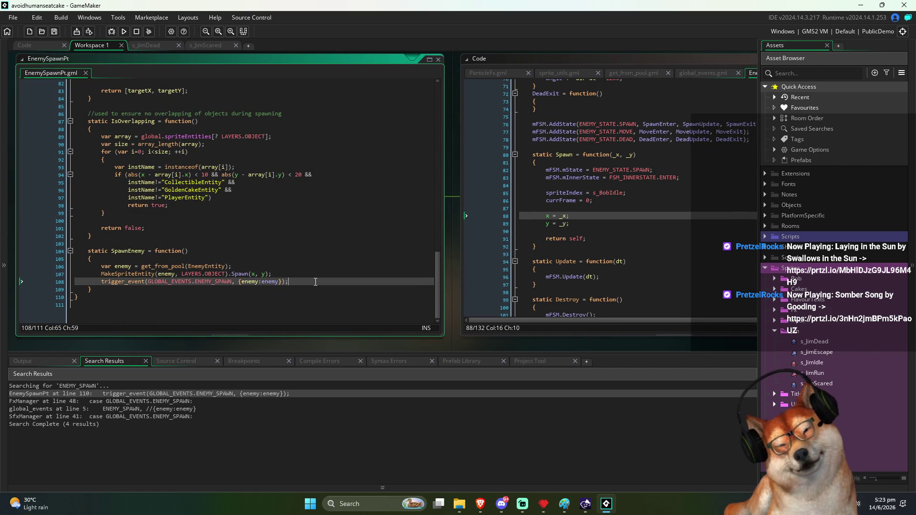
double_click(224, 280)
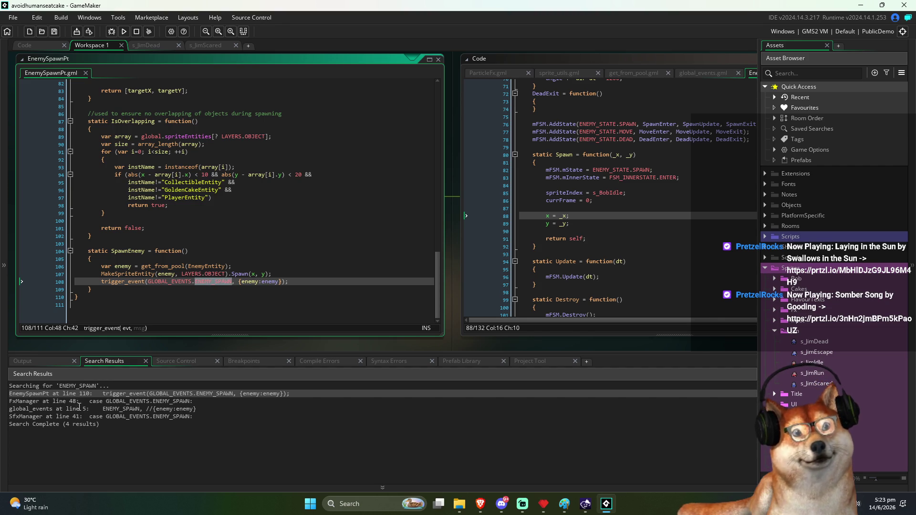
left_click(46, 47)
left_click(302, 173)
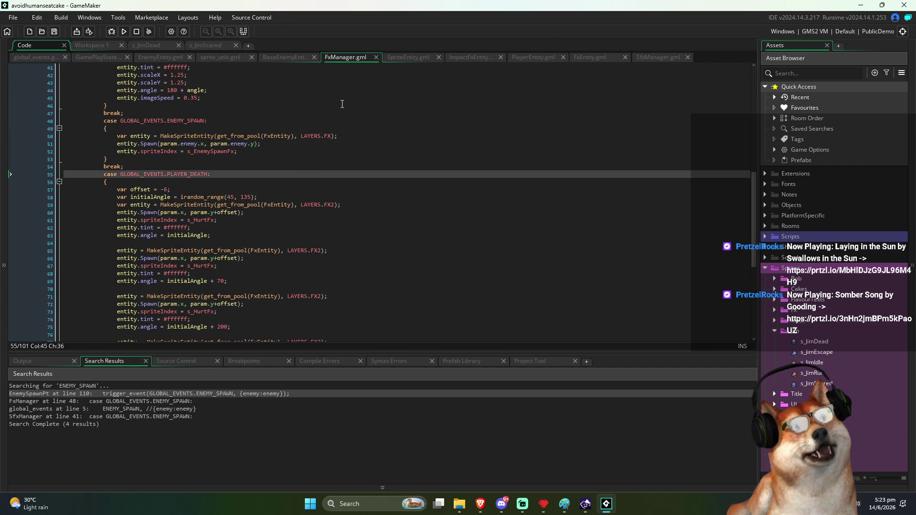
Step: Browse GamePlayState's OnEvent switch cases and select the ENEMY_DEATH case
left_click(285, 58)
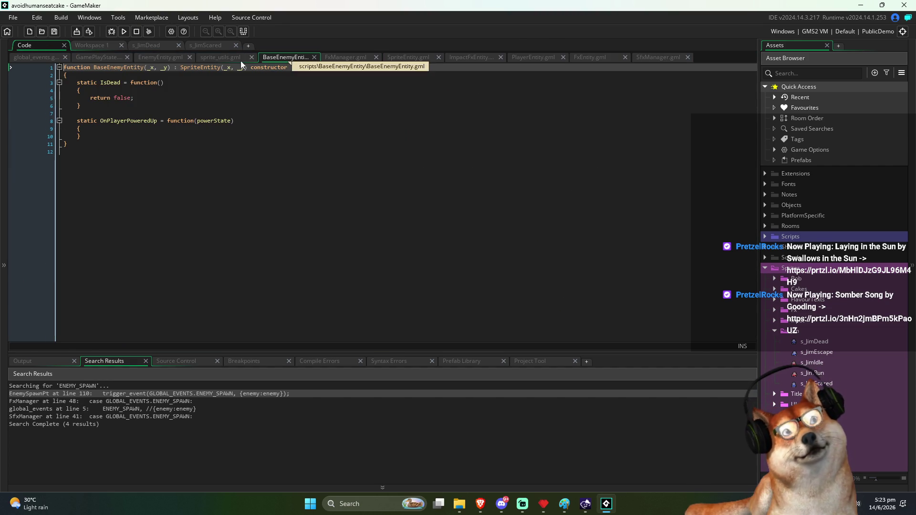
left_click(102, 58)
scroll(313, 188, "down", 5)
scroll(334, 200, "down", 20)
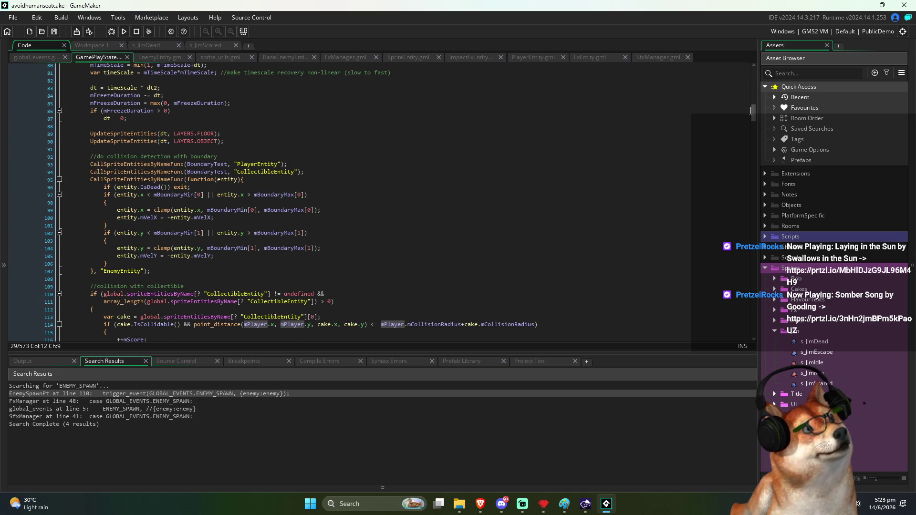
scroll(382, 217, "up", 10)
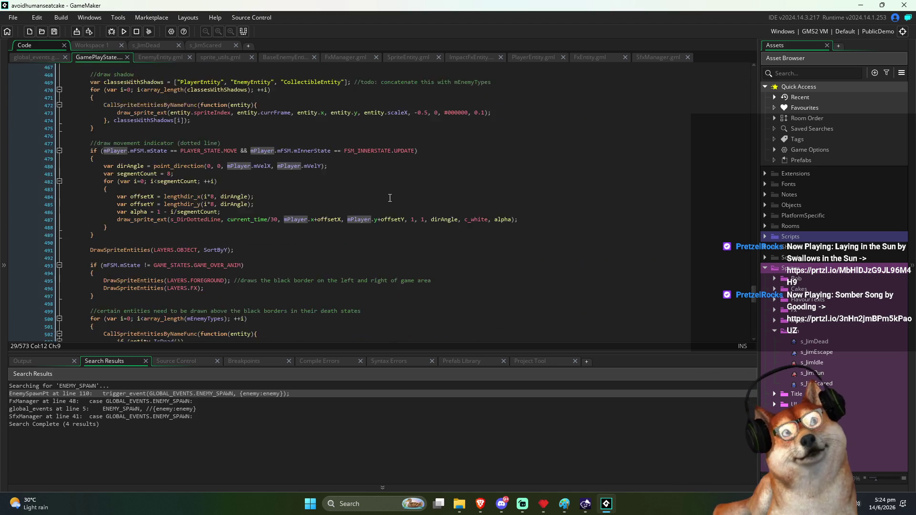
scroll(397, 193, "up", 13)
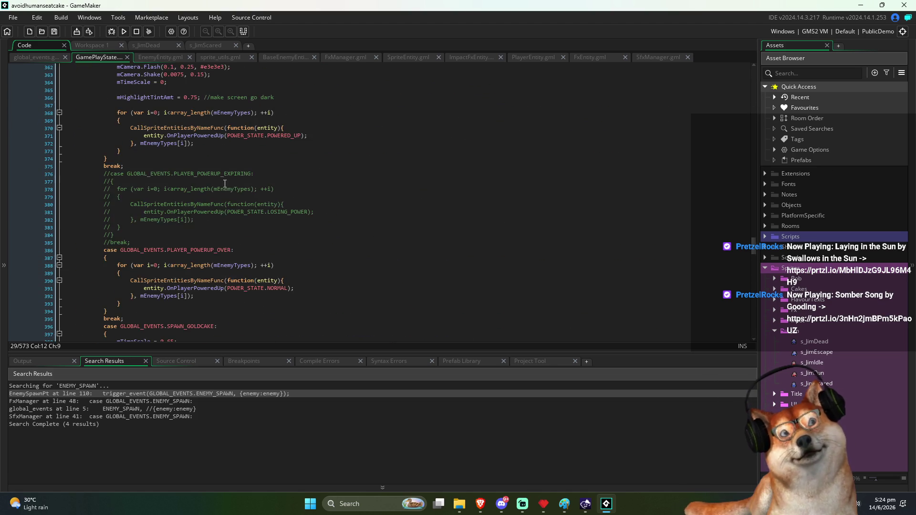
scroll(260, 200, "down", 2)
scroll(281, 242, "up", 6)
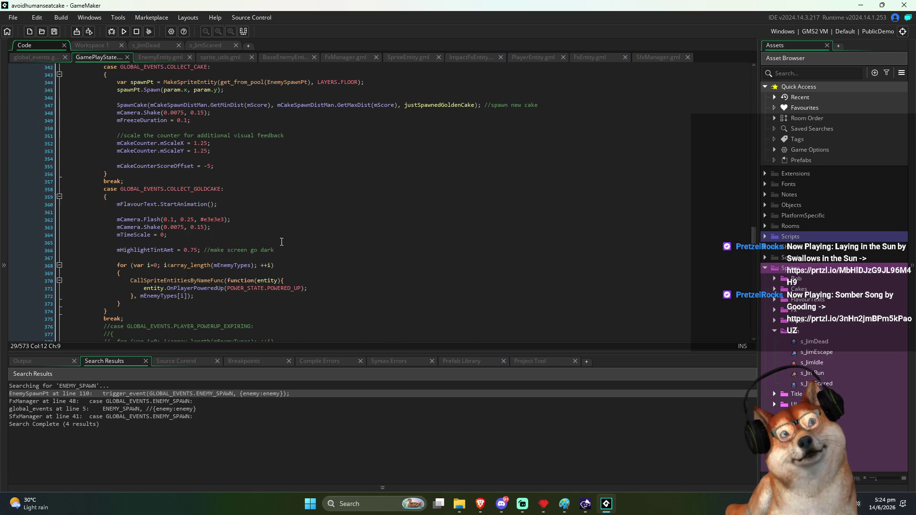
scroll(194, 212, "down", 2)
scroll(106, 156, "up", 9)
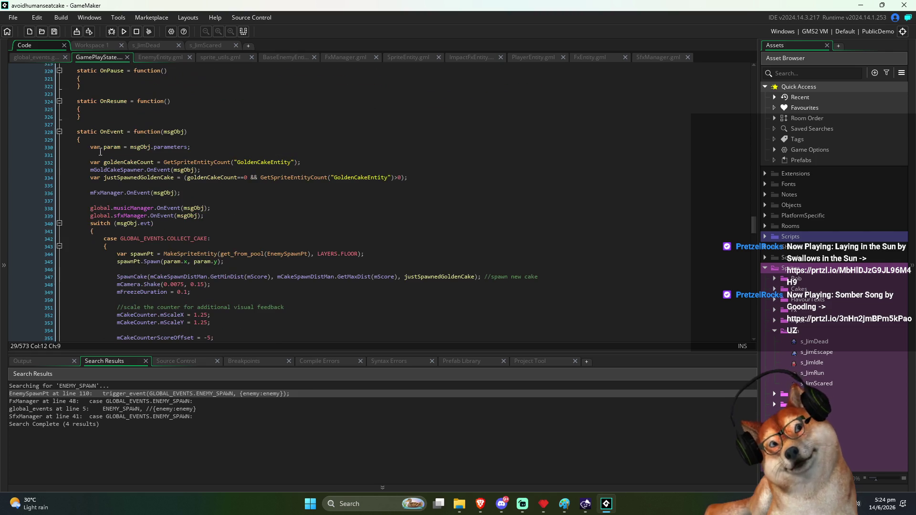
scroll(167, 209, "down", 6)
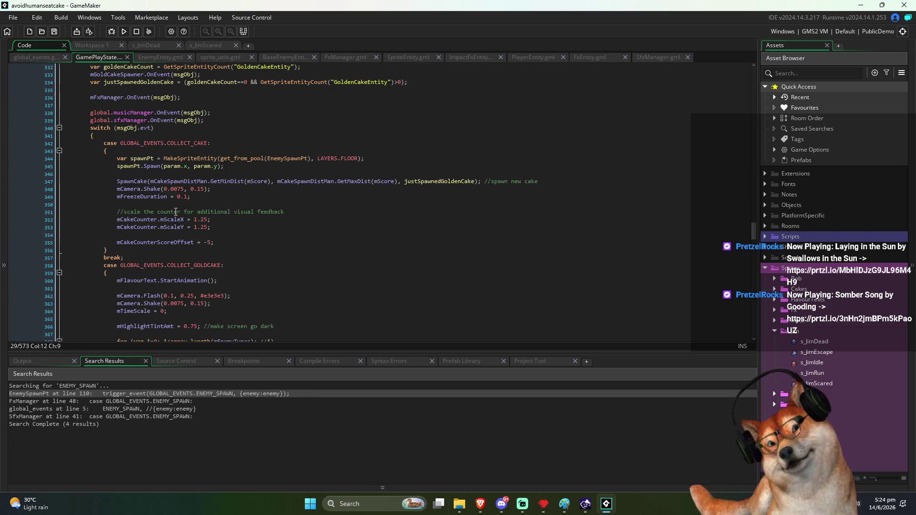
scroll(167, 209, "down", 15)
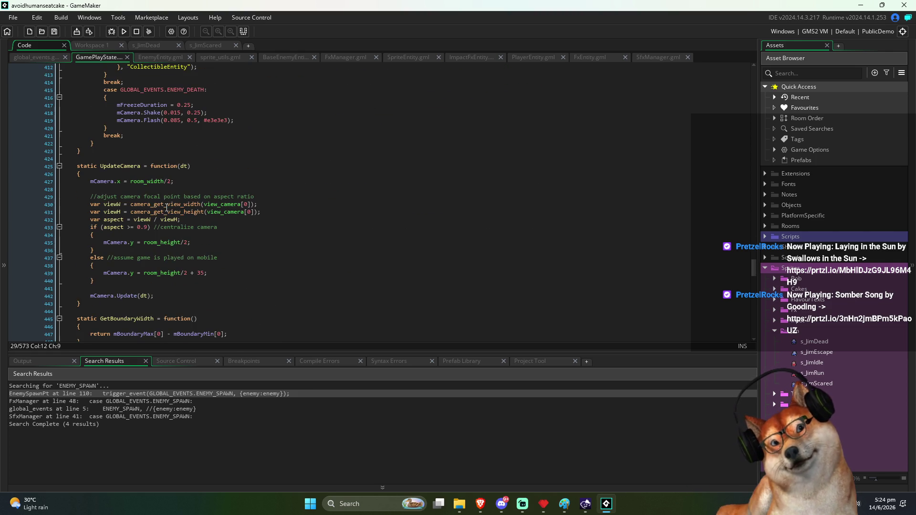
scroll(164, 197, "up", 12)
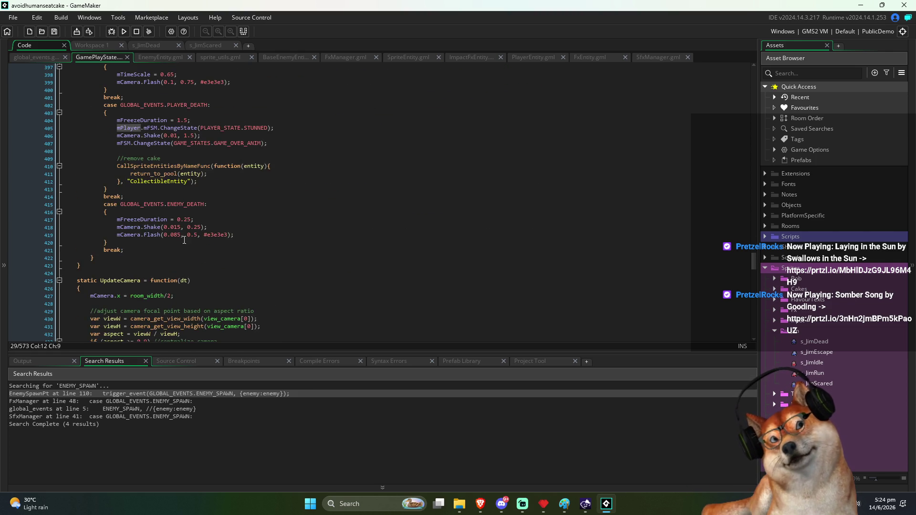
scroll(196, 247, "up", 15)
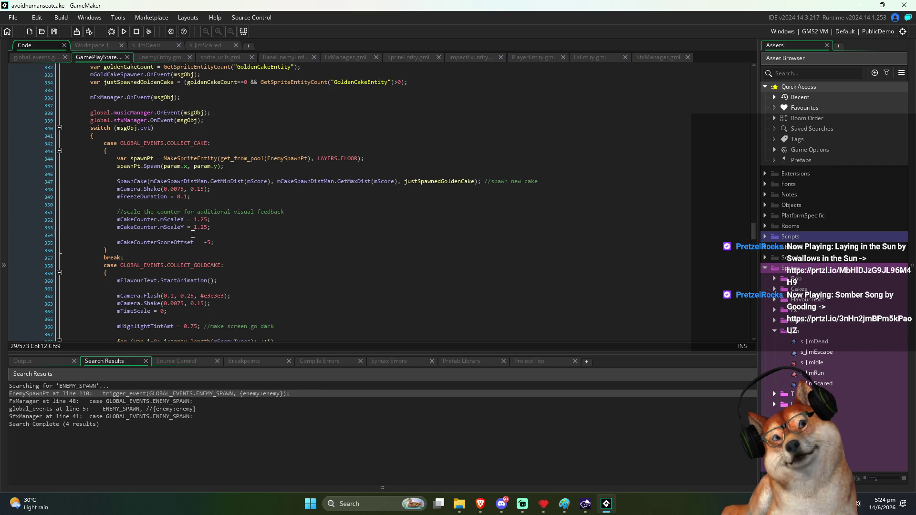
scroll(193, 235, "down", 13)
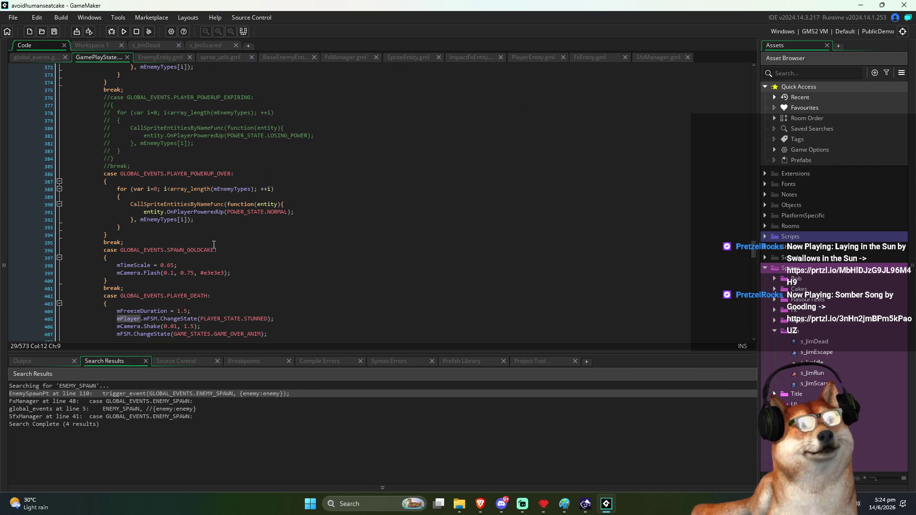
scroll(214, 245, "down", 11)
mouse_move(125, 193)
left_mouse_down()
mouse_move(100, 153)
mouse_move(141, 141)
left_mouse_up()
Step: Duplicate the ENEMY_DEATH case below itself and rename the copy ENEMY_SPAWN
key("ctrl+c")
key("Right")
key("Return")
key("ctrl+v")
key("Up")
key("Up")
key("Up")
key("ctrl+Right")
key("Delete")
key("Delete")
key("Delete")
type("SPAWN")
key("ctrl+s")
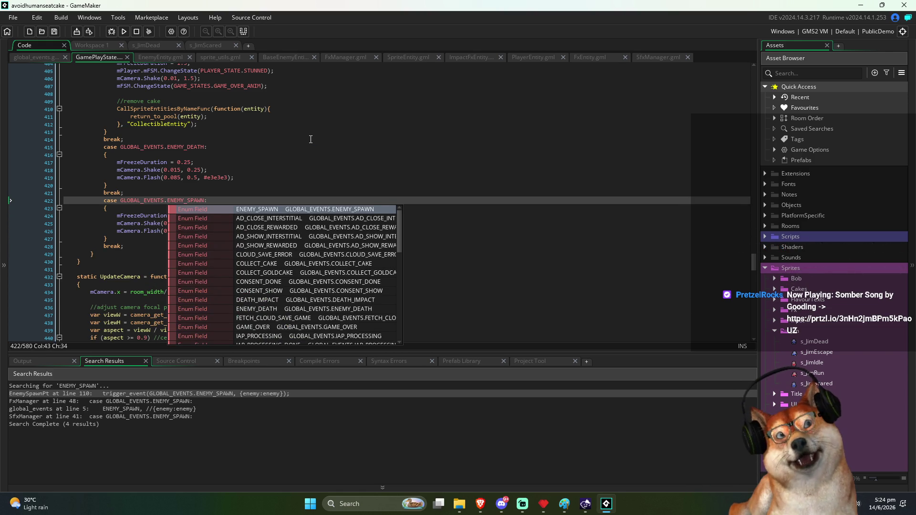
Step: Remove the copied freeze and camera lines from ENEMY_SPAWN and save GamePlayState
left_click(310, 138)
left_click_drag(249, 234, 257, 206)
key("BackSpace")
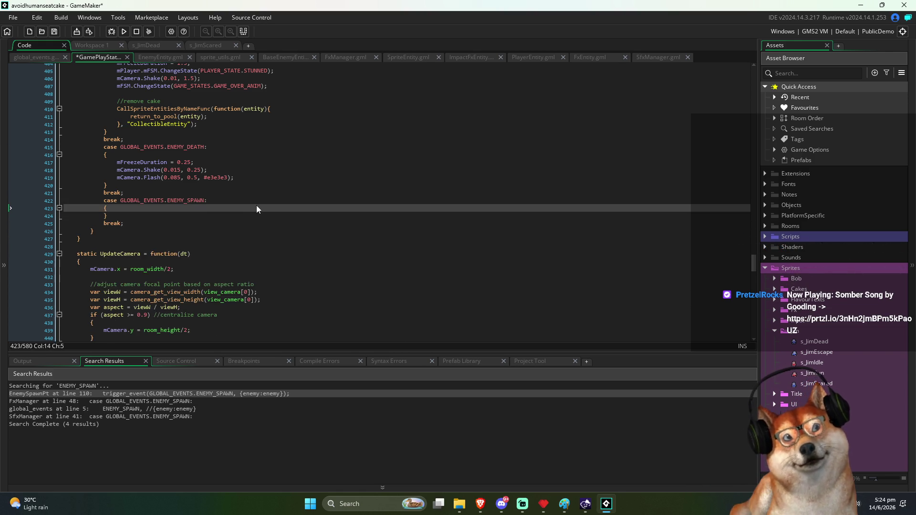
key("Return")
scroll(269, 211, "up", 5)
key("ctrl+s")
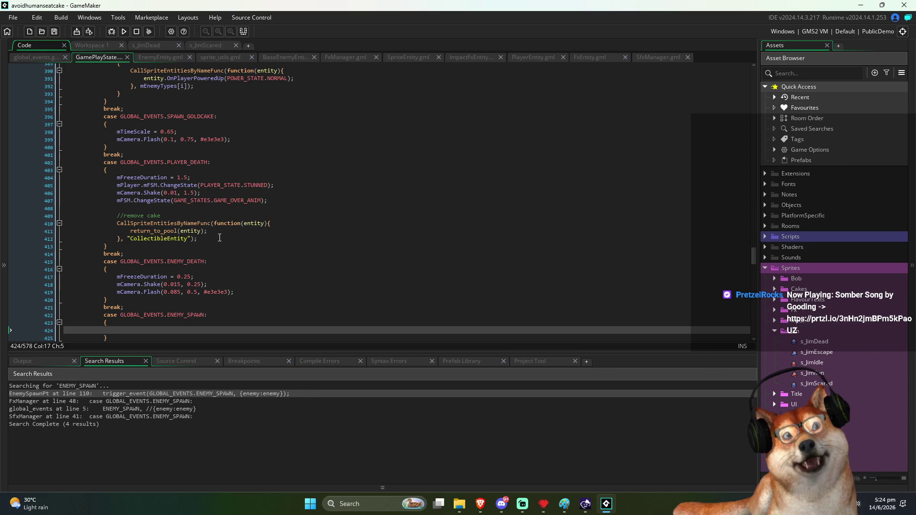
Step: Paste the mEnemyTypes loop into the empty ENEMY_SPAWN case
scroll(215, 206, "up", 7)
mouse_move(119, 210)
left_mouse_down()
mouse_move(133, 233)
mouse_move(122, 247)
left_mouse_up()
scroll(232, 246, "down", 12)
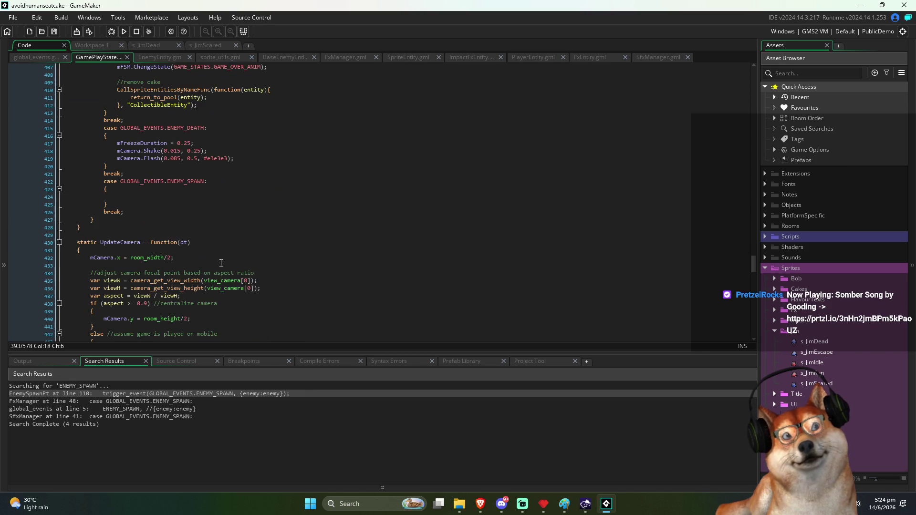
left_click(258, 178)
key("ctrl+v")
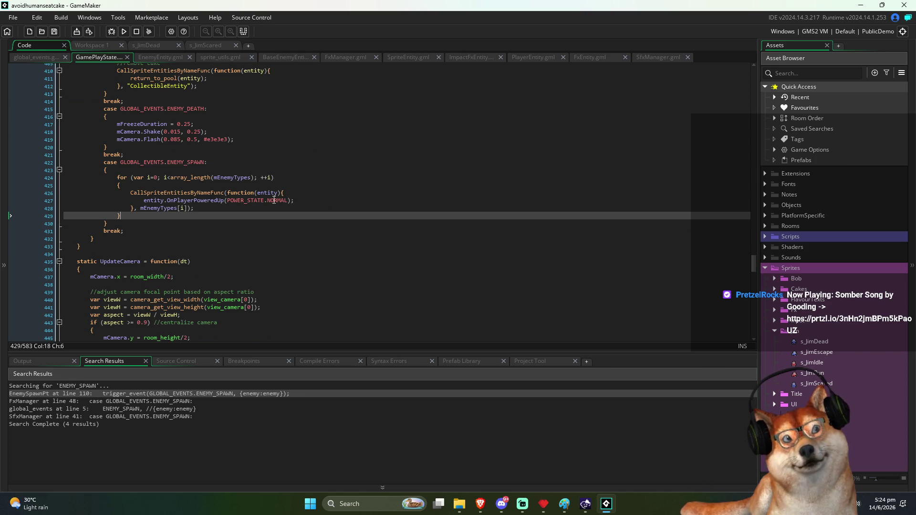
Step: Replace POWER_STATE.NORMAL in the OnPlayerPoweredUp call with mPowerFSM.mState
double_click(275, 200)
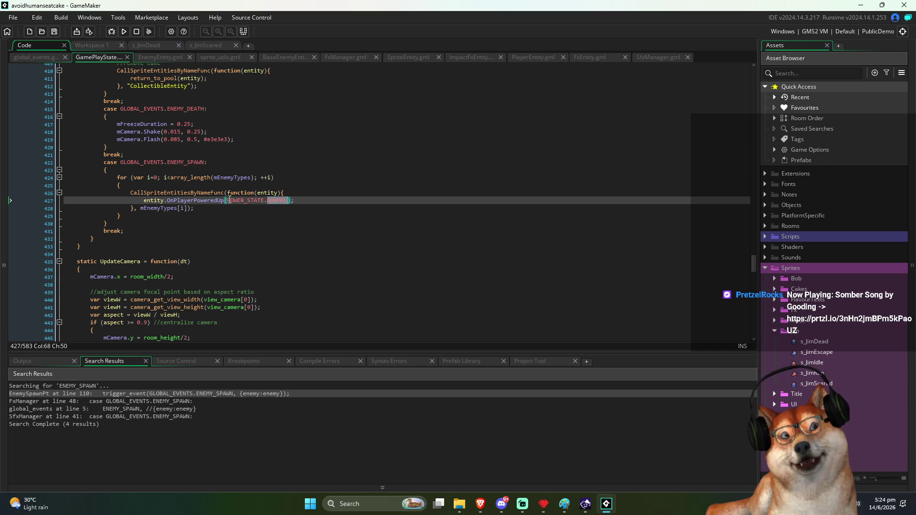
left_click_drag(228, 201, 290, 203)
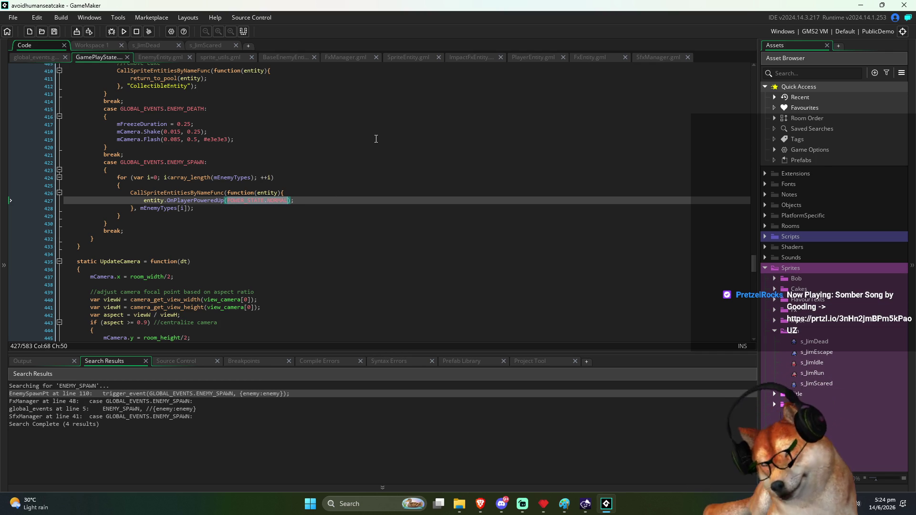
type("mPowerF")
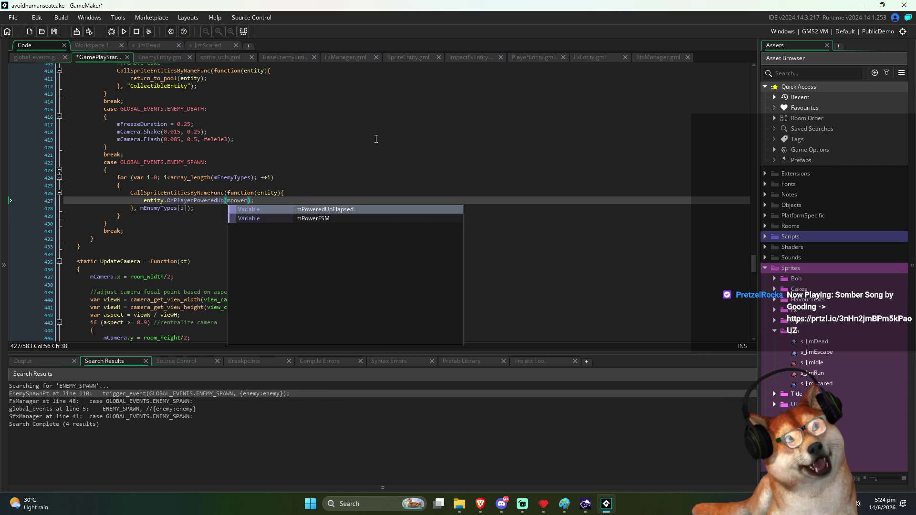
key("Return")
type(".mstate")
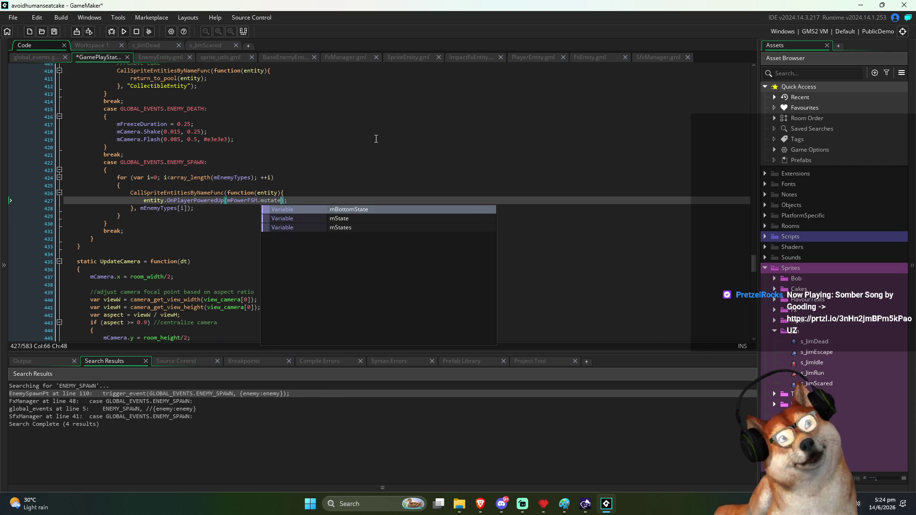
key("Return")
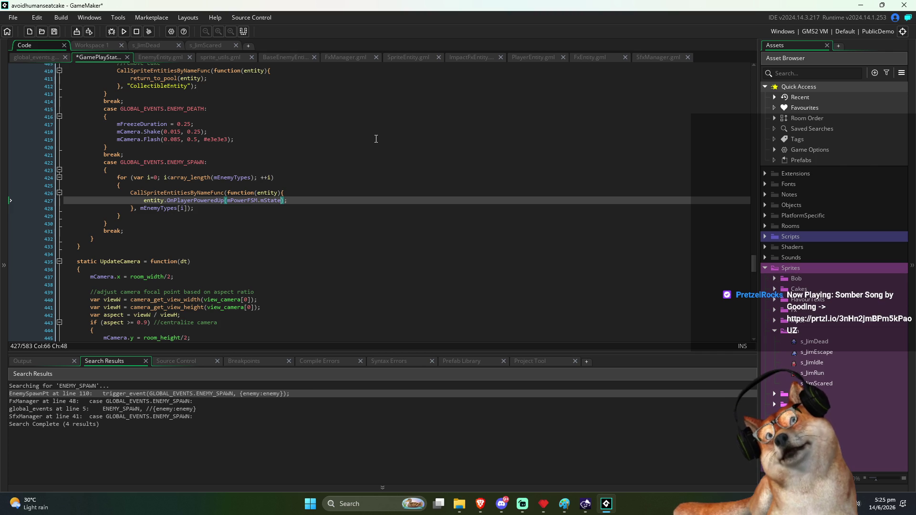
Step: Cut the mPowerFSM.mState argument and declare var IsPoweredUp above the for loop
key("ctrl+shift+Left")
key("ctrl+shift+Left")
key("ctrl+shift+Left")
key("ctrl+x")
key("Up")
key("Up")
key("End")
key("Return")
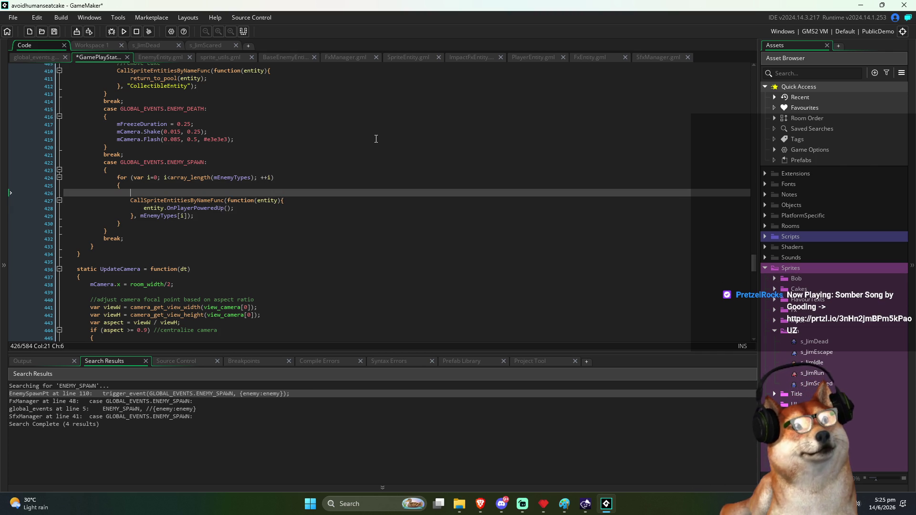
key("ctrl+z")
key("Up")
key("Up")
key("End")
key("Return")
type("v")
type("r is")
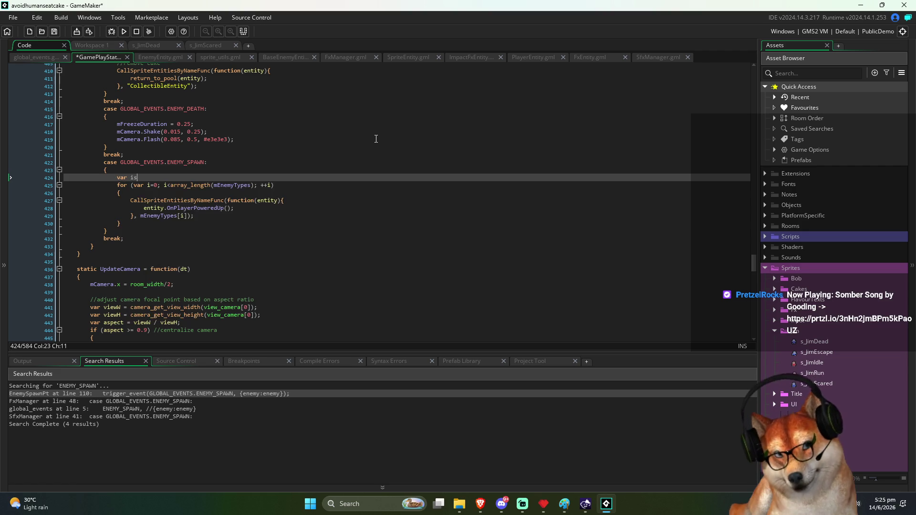
type("Power")
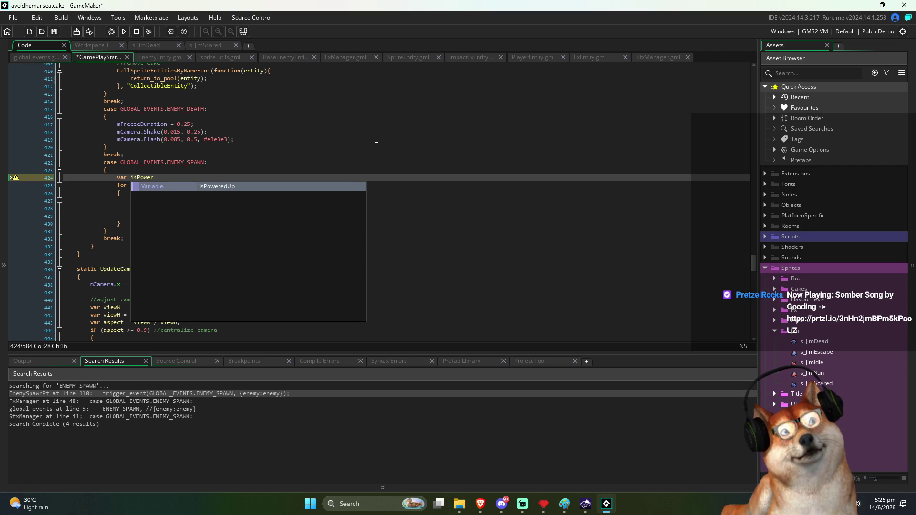
key("Return")
Step: Search the project for IsPoweredUp and pick mPlayer.IsPoweredUp() from the line 139 result
key("ctrl+shift+Left")
key("ctrl+shift+f")
key("Return")
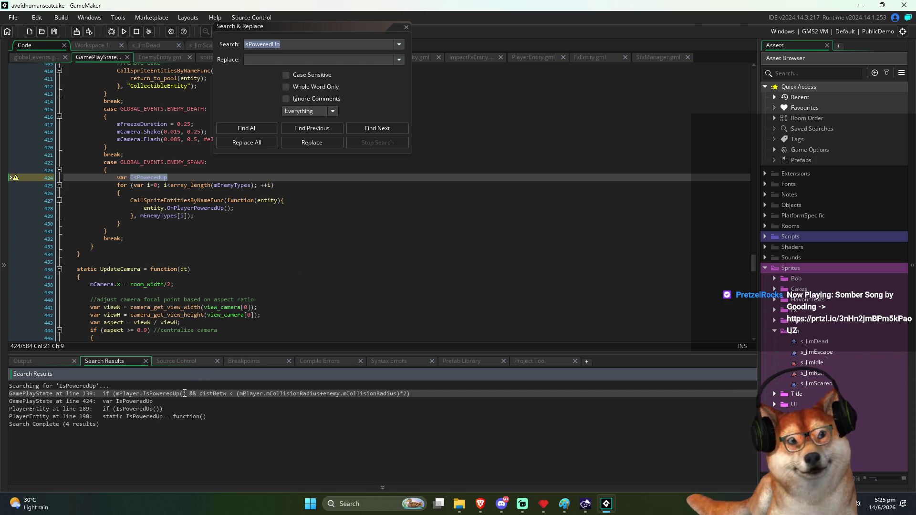
left_click_drag(186, 393, 116, 394)
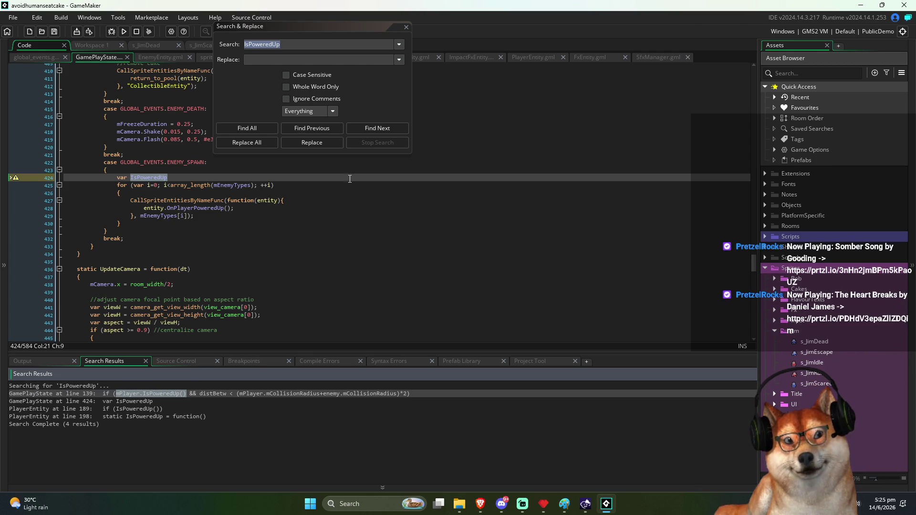
Step: Delete the var IsPoweredUp line and pass mPlayer.IsPoweredUp() to OnPlayerPoweredUp in the loop
left_click(406, 27)
left_click(175, 176)
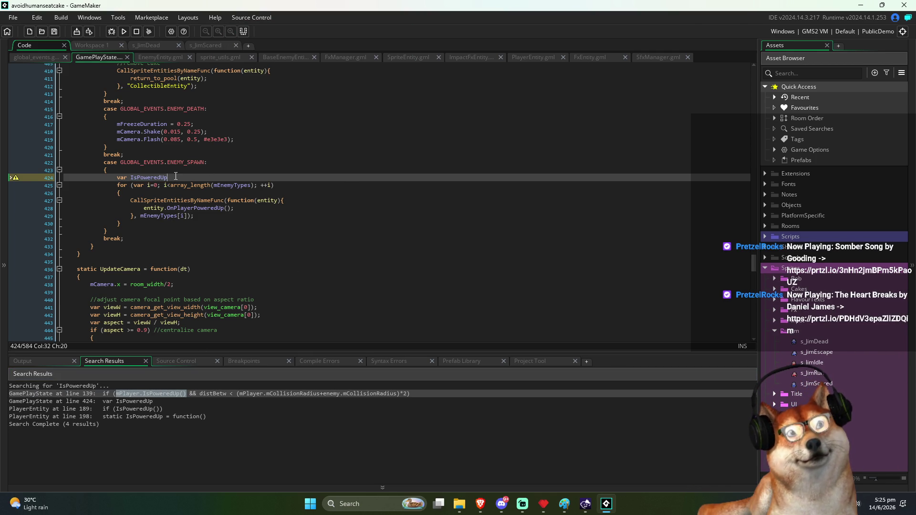
key("shift+Up")
key("BackSpace")
left_click(229, 201)
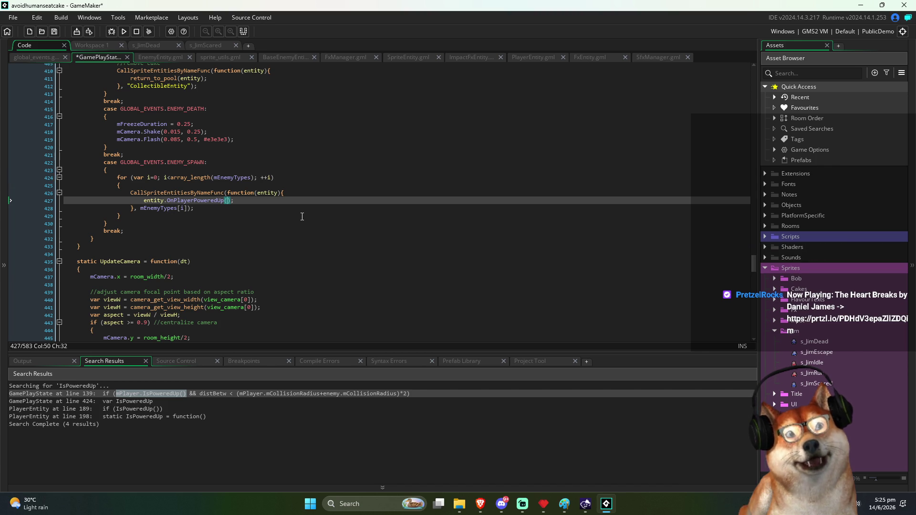
key("ctrl+v")
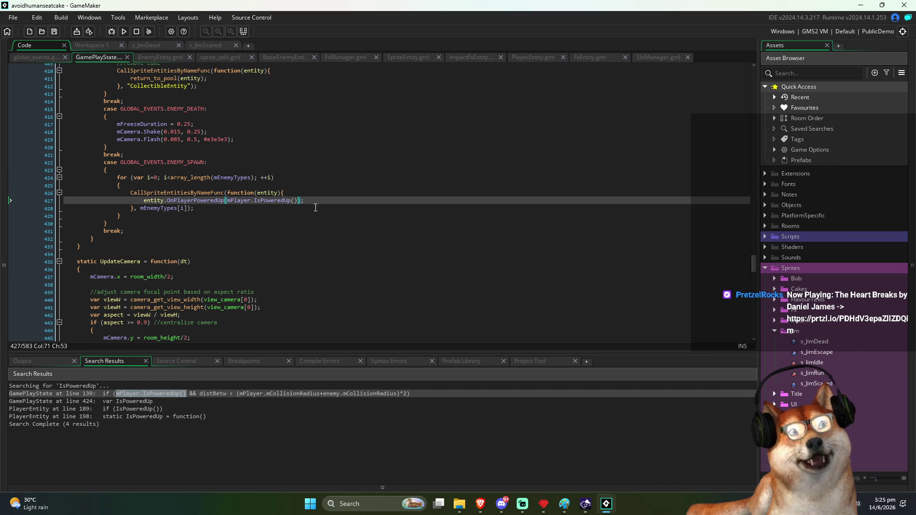
type(")")
key("Down")
left_click(298, 201)
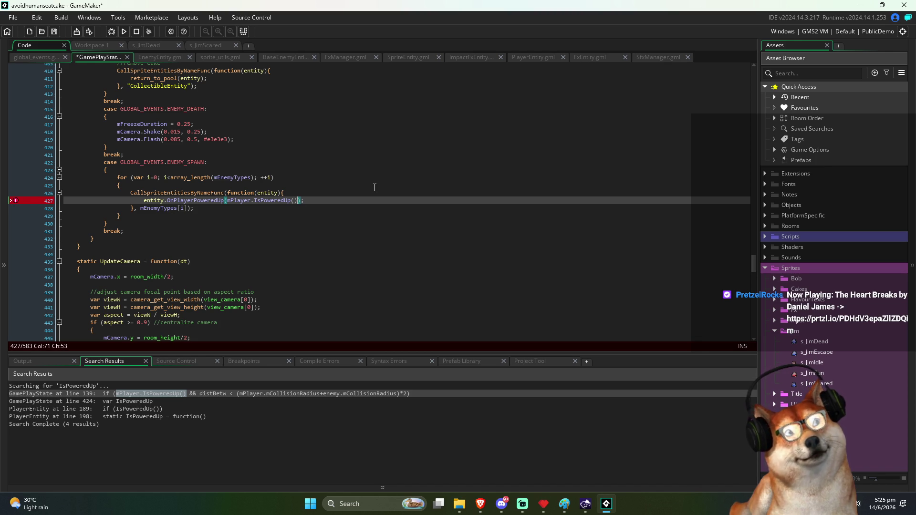
Step: Delete the mPlayer.IsPoweredUp() argument and open a blank line above the for loop
key("ctrl+shift+Left")
key("ctrl+shift+Left")
key("ctrl+shift+Left")
key("Delete")
key("Up")
key("Up")
key("Up")
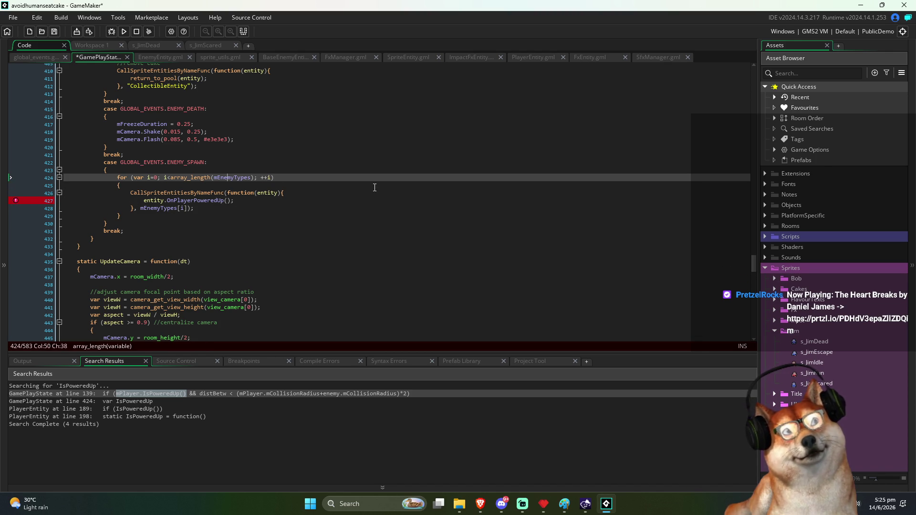
key("Up")
key("End")
key("Return")
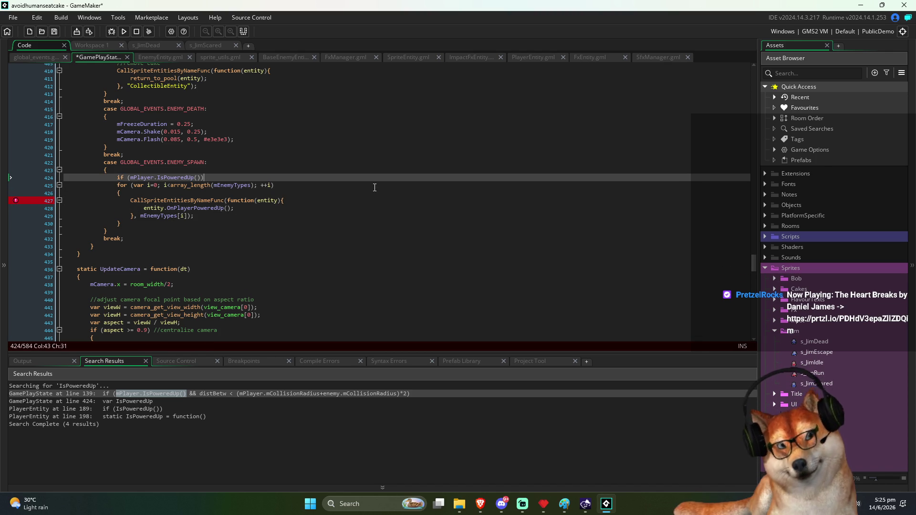
Step: Wrap the for loop in an if (mPlayer.IsPoweredUp()) block with braces, indent it, and save
key("ctrl+s")
key("Return")
type("{")
key("Down")
key("Down")
key("Down")
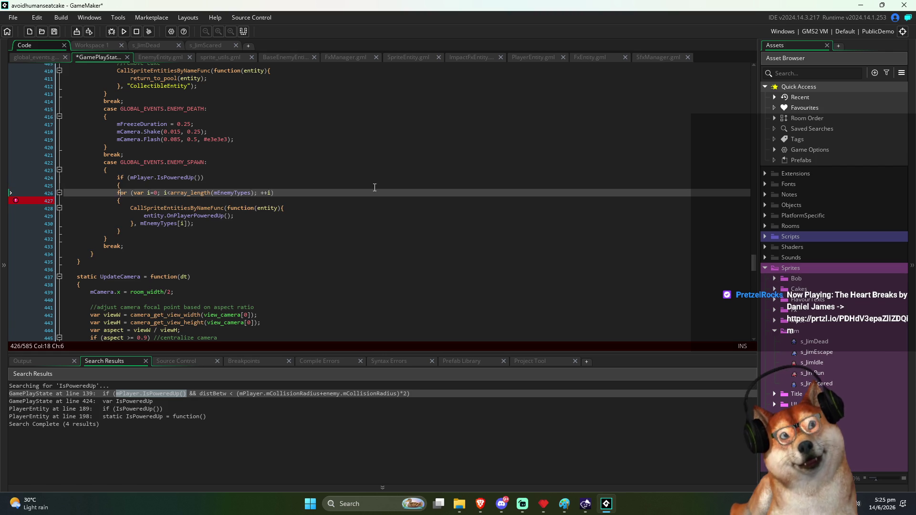
key("Return")
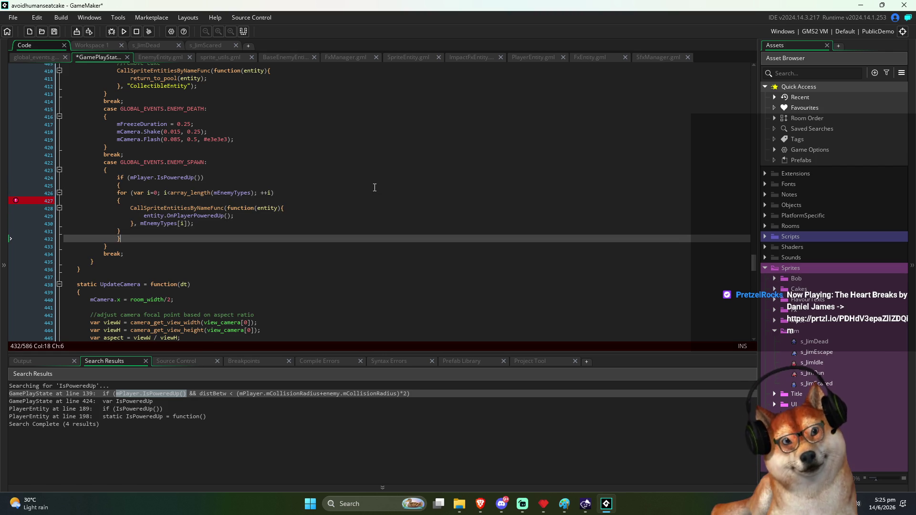
key("shift+Up")
key("shift+Up")
key("shift+Up")
key("Tab")
key("ctrl+s")
Step: Move the caret to the end of the OnPlayerPoweredUp call line
key("Up")
key("Up")
key("Down")
key("Down")
key("Down")
key("End")
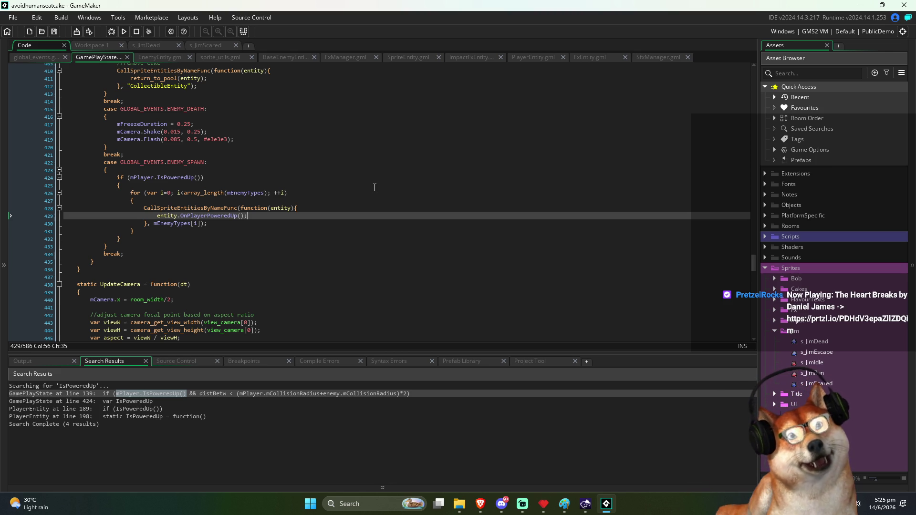
key("Up")
key("Up")
key("Down")
key("Down")
key("End")
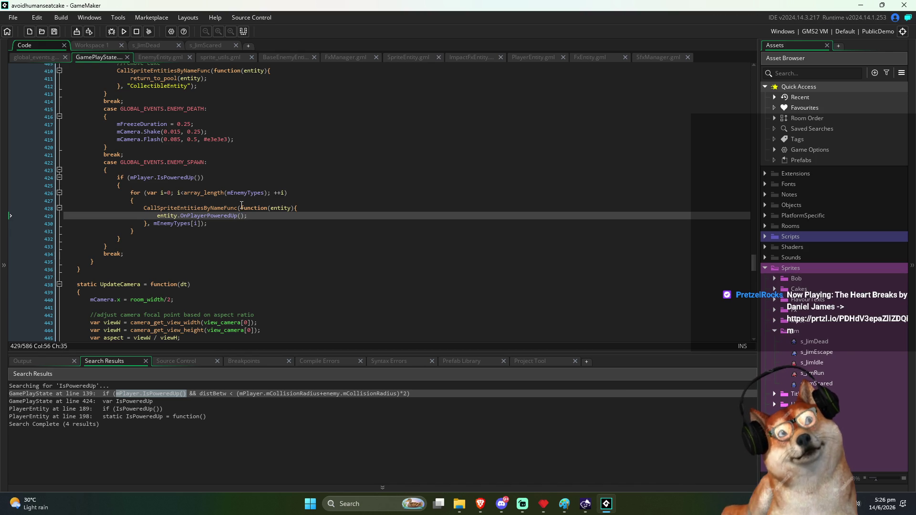
Step: Delete the commented-out LOSING_POWER case from GamePlayState and save
scroll(242, 205, "up", 15)
left_click(150, 244)
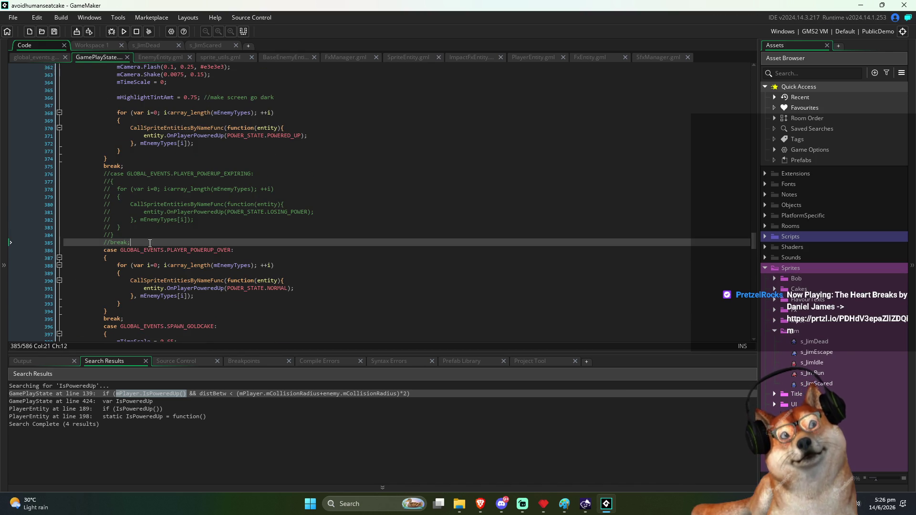
key("shift+Up")
key("shift+Up")
key("shift+Up")
key("Delete")
scroll(203, 221, "down", 6)
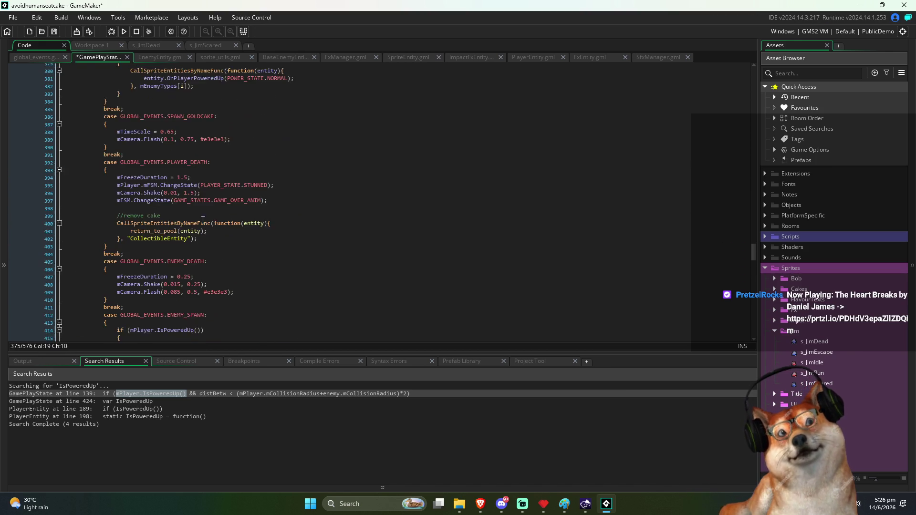
scroll(203, 220, "down", 8)
key("ctrl+s")
Step: Insert the POWER_STATE argument inside the OnPlayerPoweredUp() call in the ENEMY_SPAWN loop
left_click(207, 204)
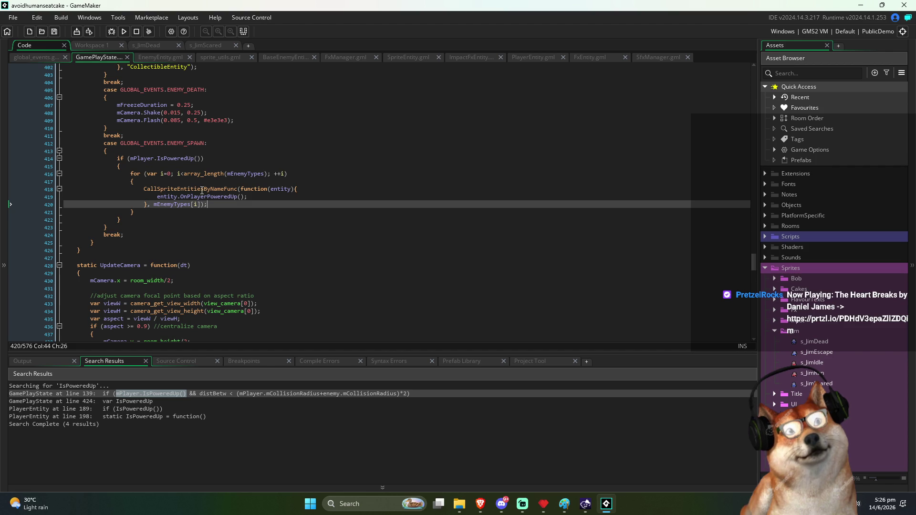
left_click(246, 211)
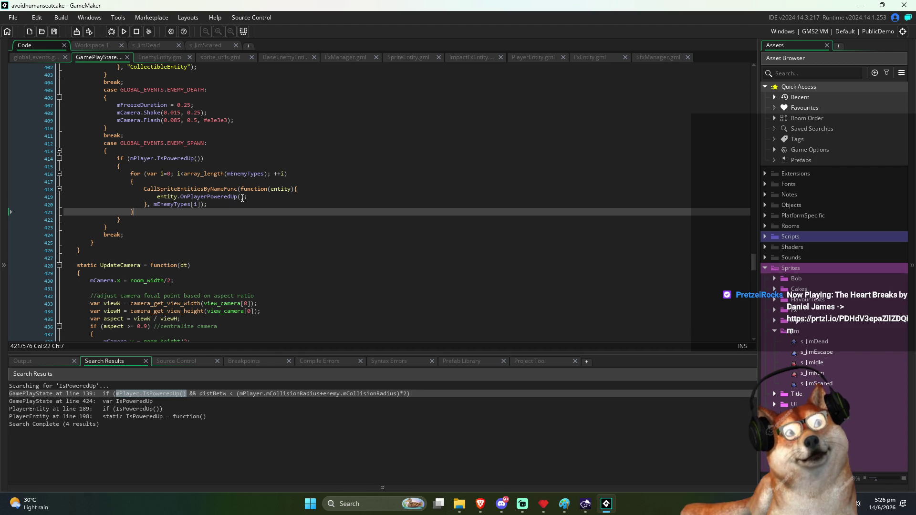
left_click(241, 197)
left_click(252, 206)
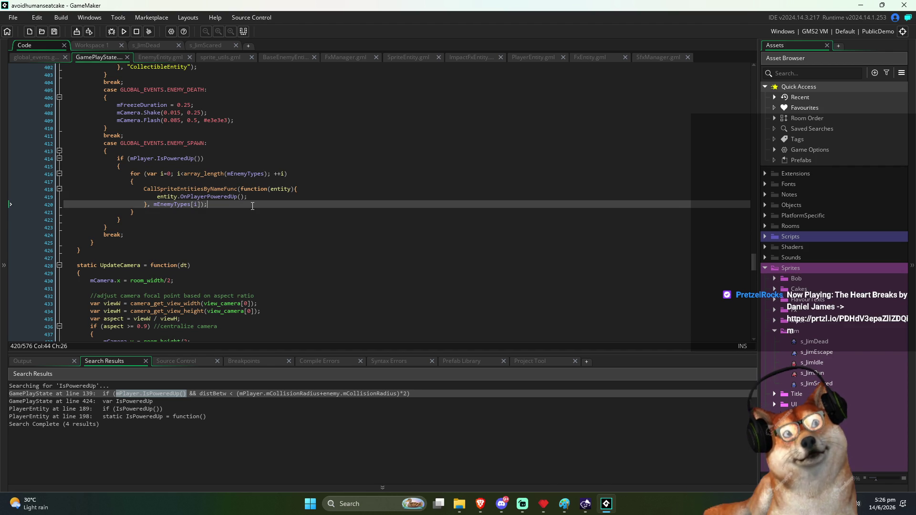
double_click(207, 196)
key("Right")
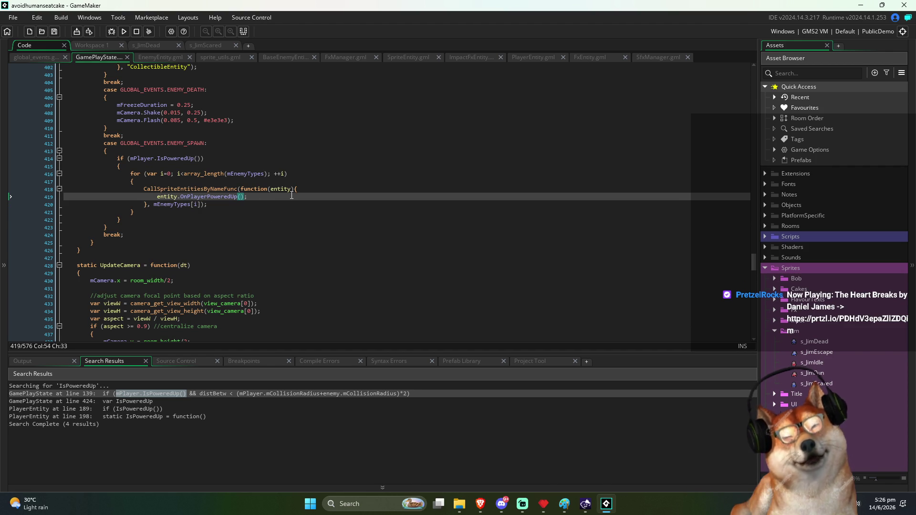
type("POWER")
key("Down")
key("Return")
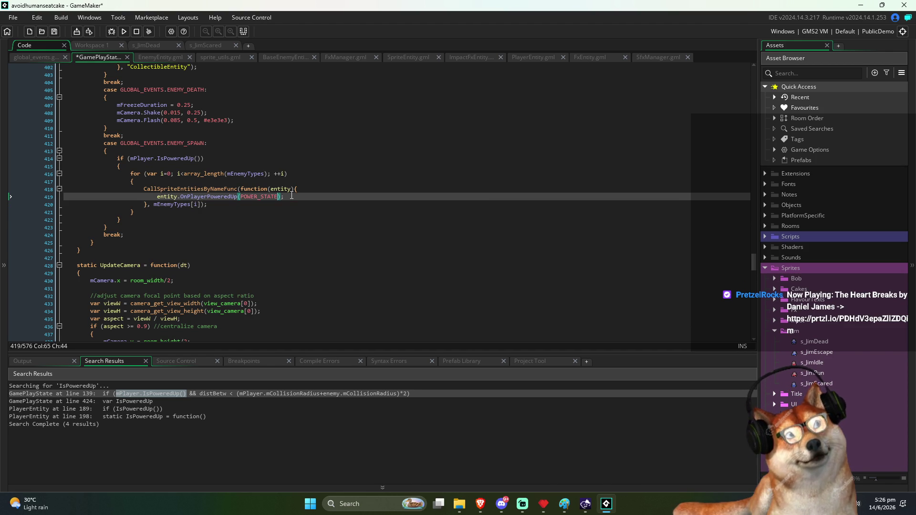
Step: Complete the argument as POWER_STATE.POWERED_UP, save, and run the game
type(".")
key("Down")
key("Down")
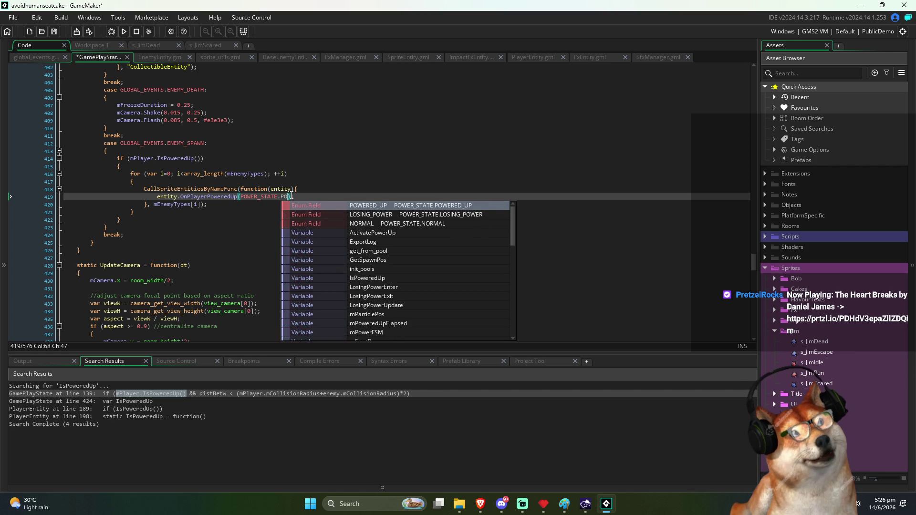
key("Return")
key("ctrl+s")
key("Down")
key("Home")
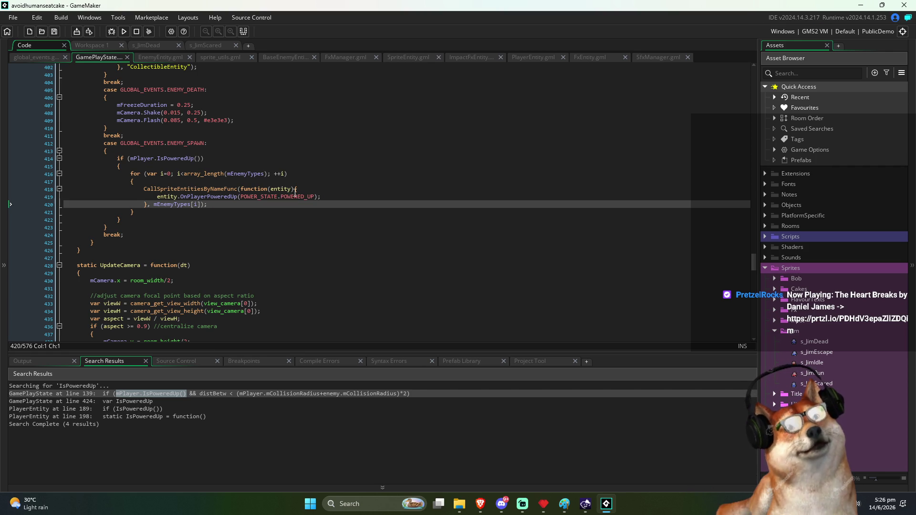
left_click(125, 33)
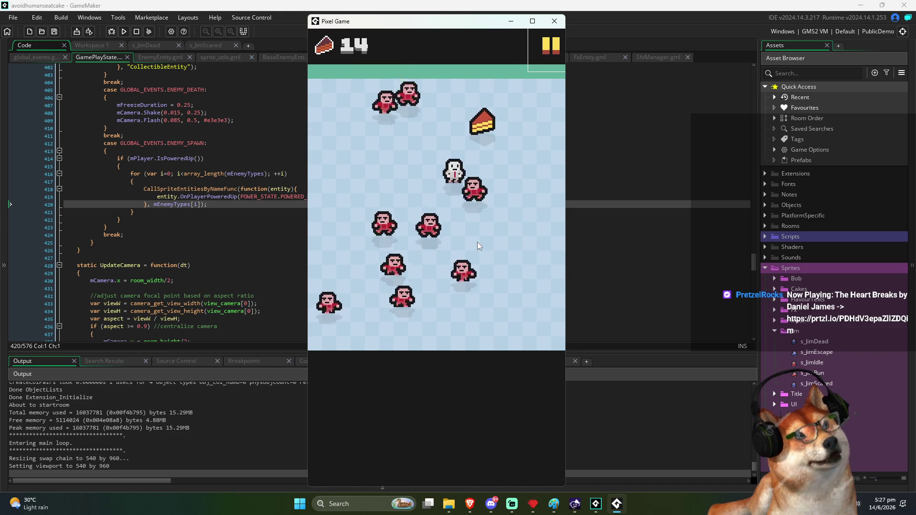
Step: Review the s_JimScared, s_JimRun and s_JimIdle sprite lines in EnemyEntity.gml
left_click(267, 204)
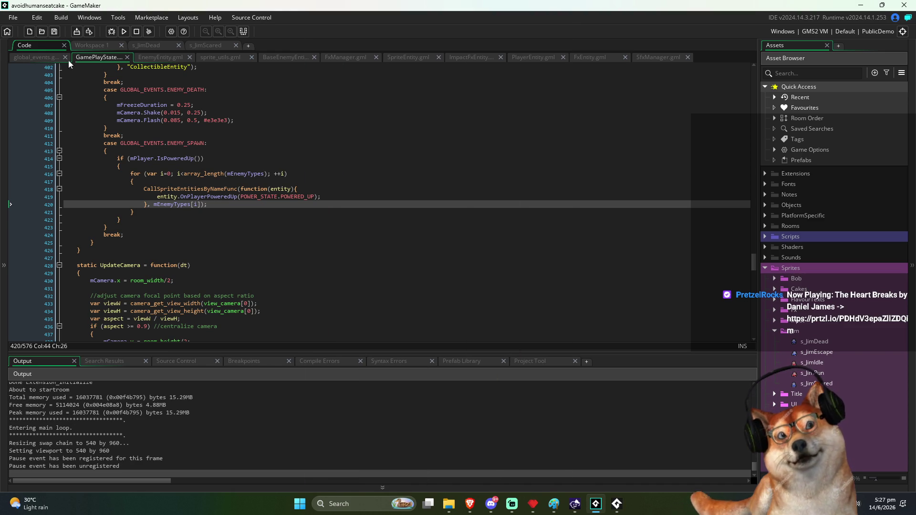
left_click(159, 59)
scroll(330, 258, "down", 20)
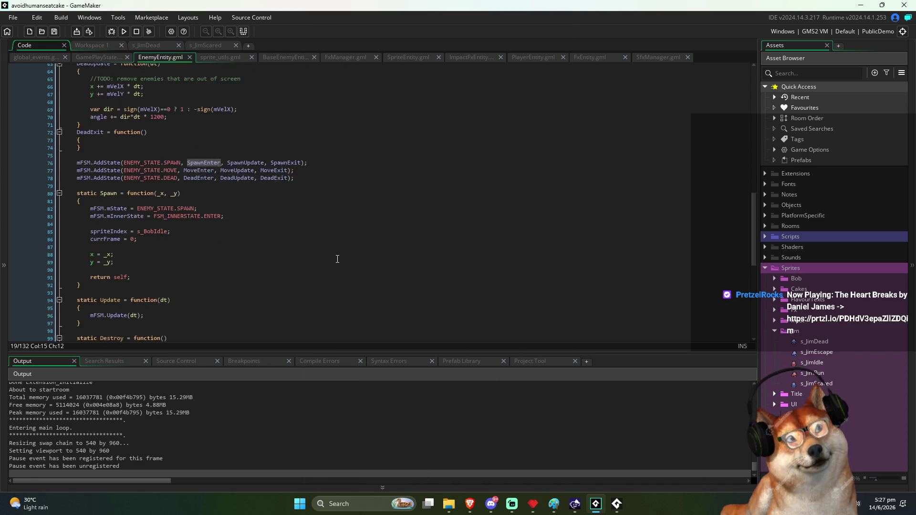
scroll(353, 299, "down", 6)
left_click(232, 239)
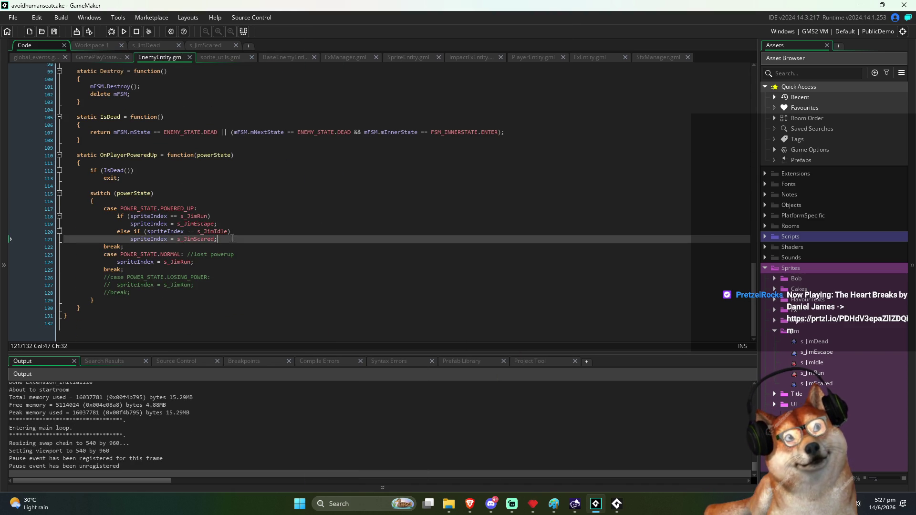
double_click(198, 217)
double_click(217, 233)
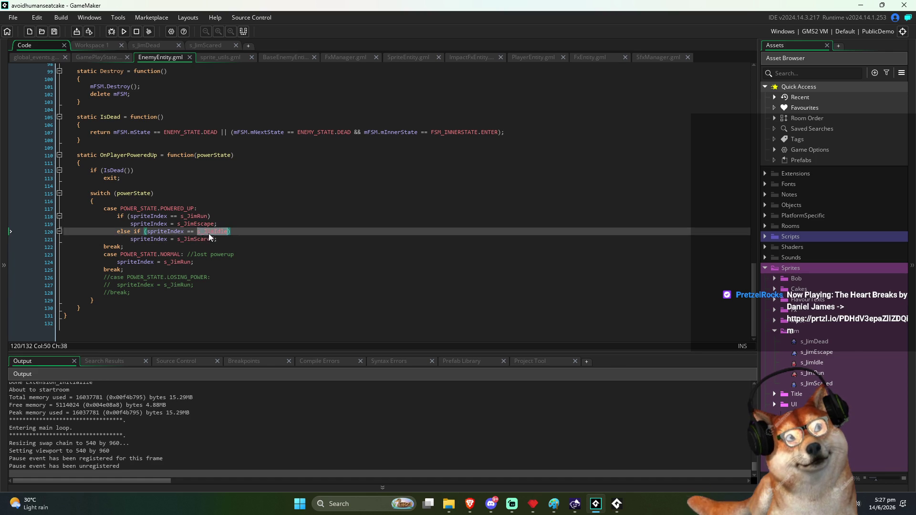
Step: Open the s_JimScared sprite, then review EnemySpawnPt's trigger_event(GLOBAL_EVENTS.ENEMY_SPAWN, {enemy:enemy}) line
middle_click(204, 241)
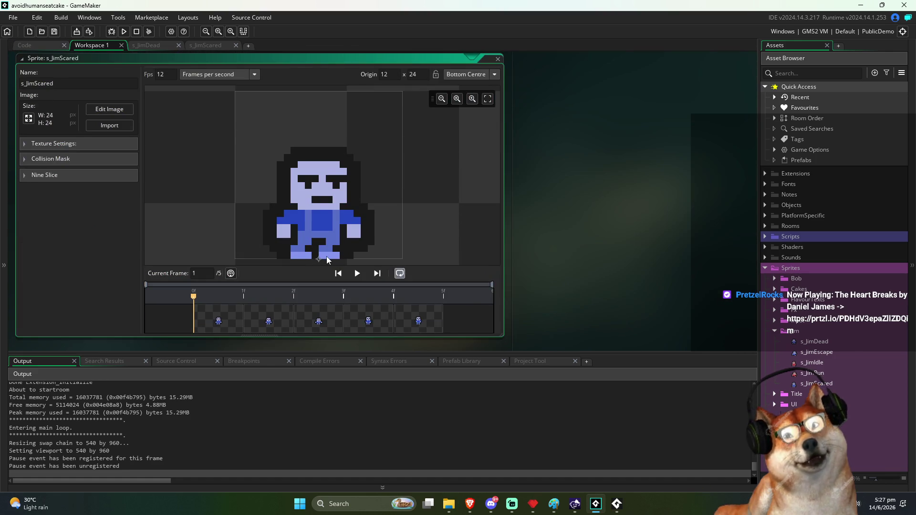
key("ctrl+Tab")
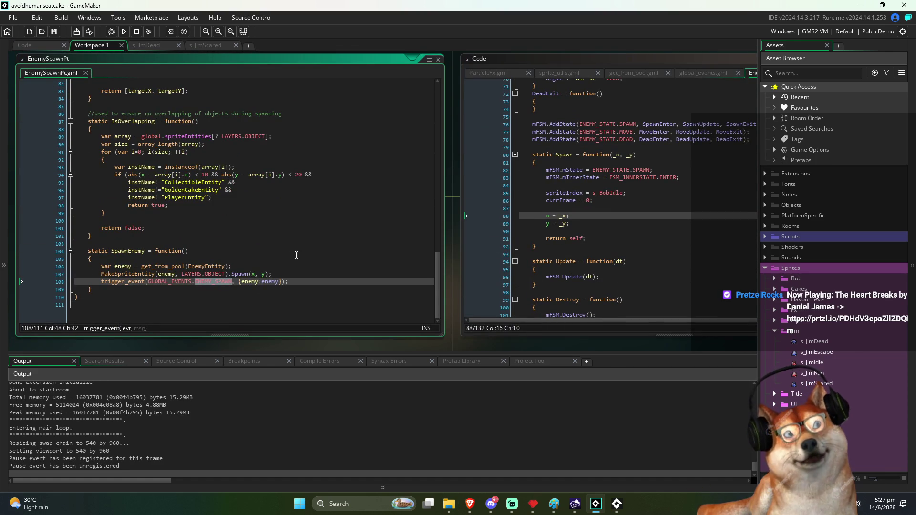
left_click(311, 284)
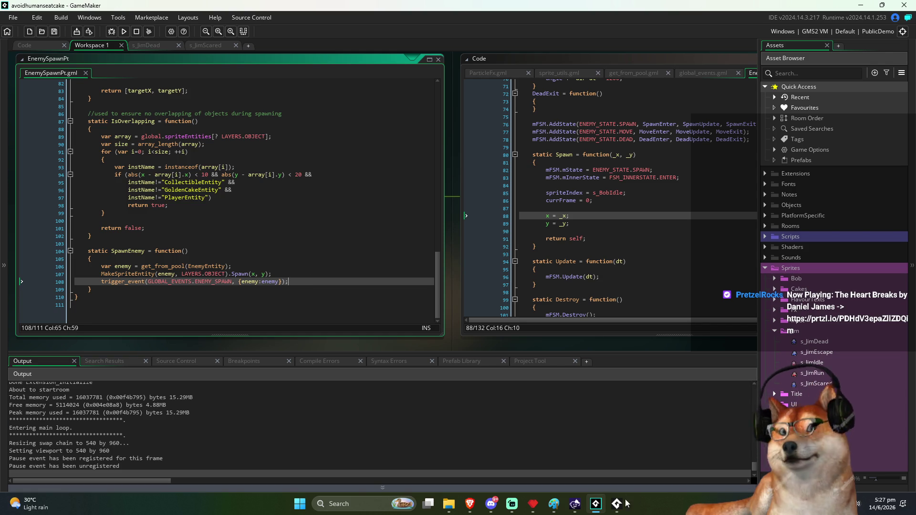
mouse_move(577, 514)
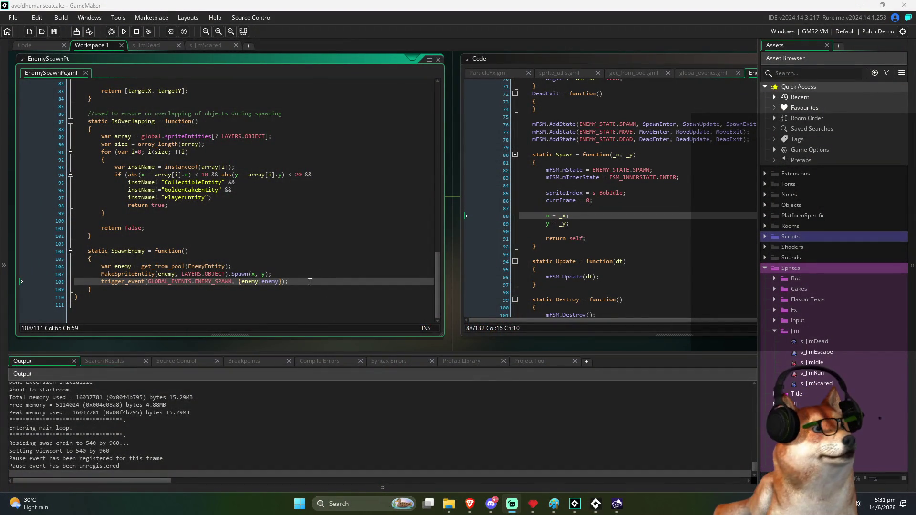
left_click(329, 276)
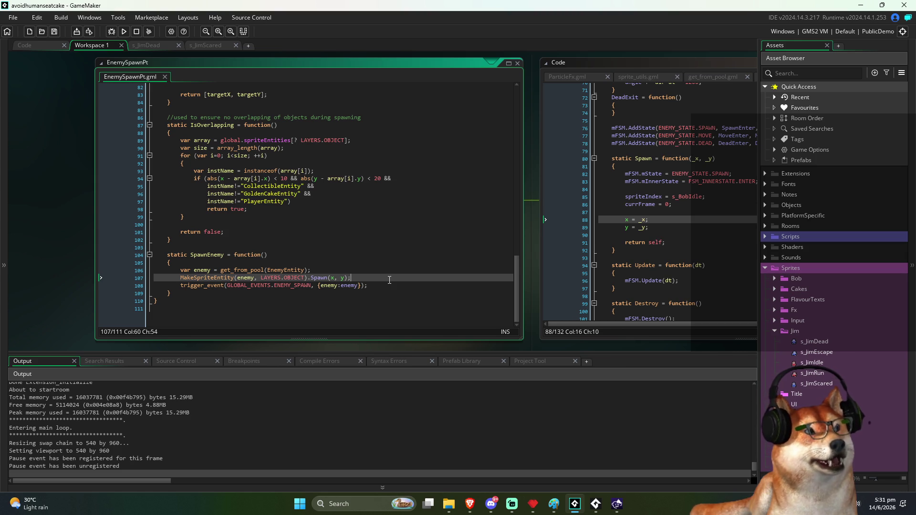
left_click_drag(368, 286, 167, 272)
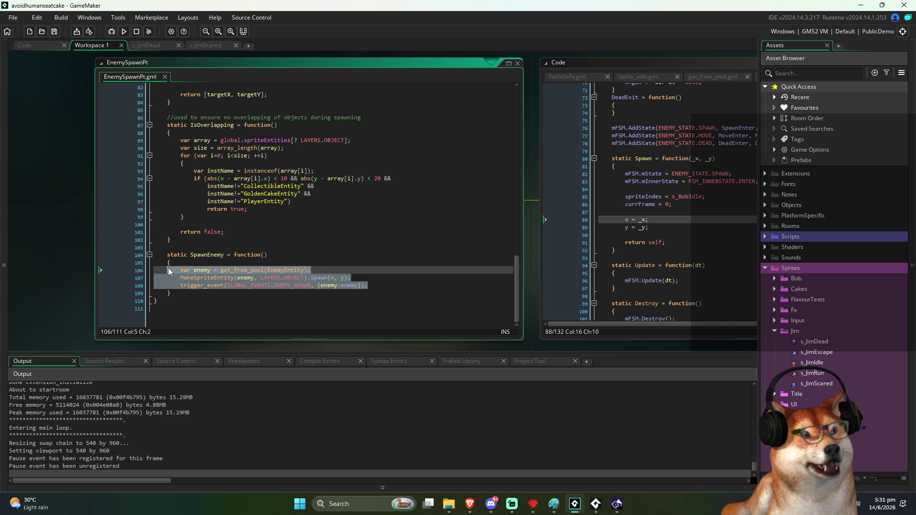
left_click(180, 276)
mouse_move(367, 286)
left_mouse_down()
mouse_move(277, 285)
mouse_move(286, 271)
mouse_move(367, 277)
left_mouse_up()
left_click(383, 285)
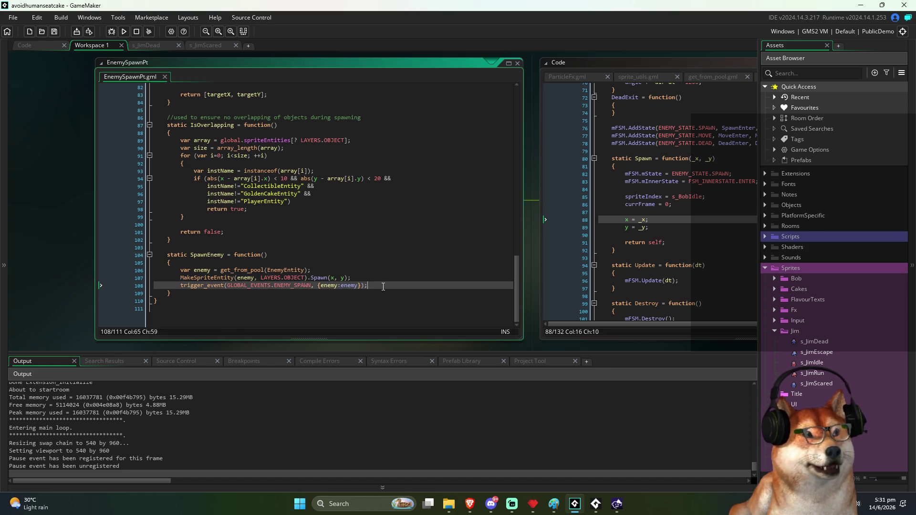
left_click(380, 290)
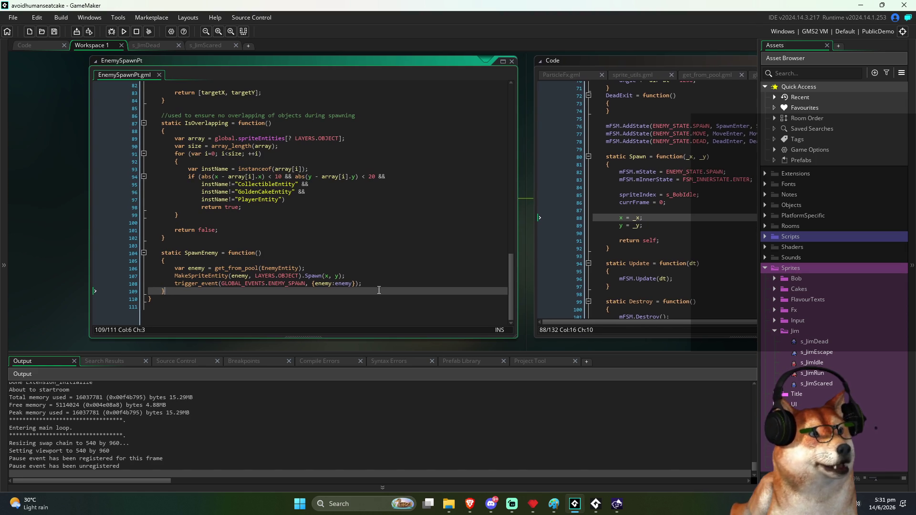
left_click(363, 276)
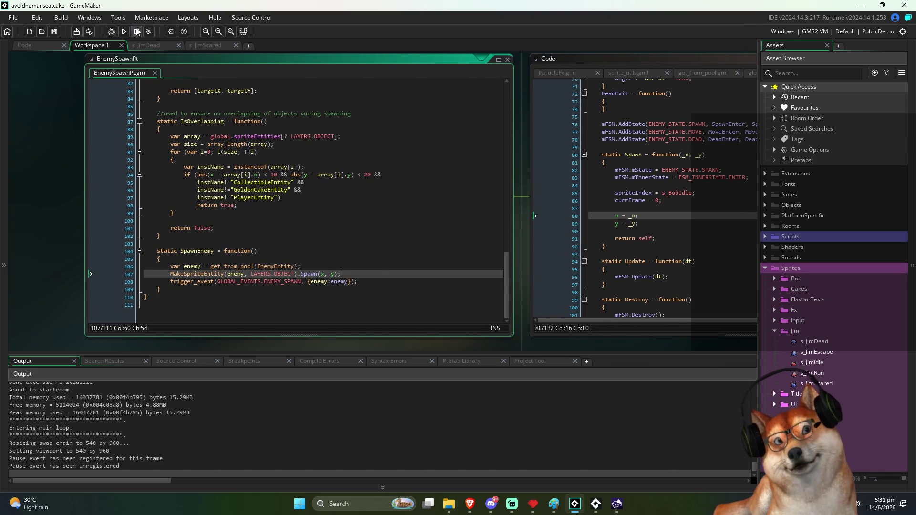
left_click(260, 290)
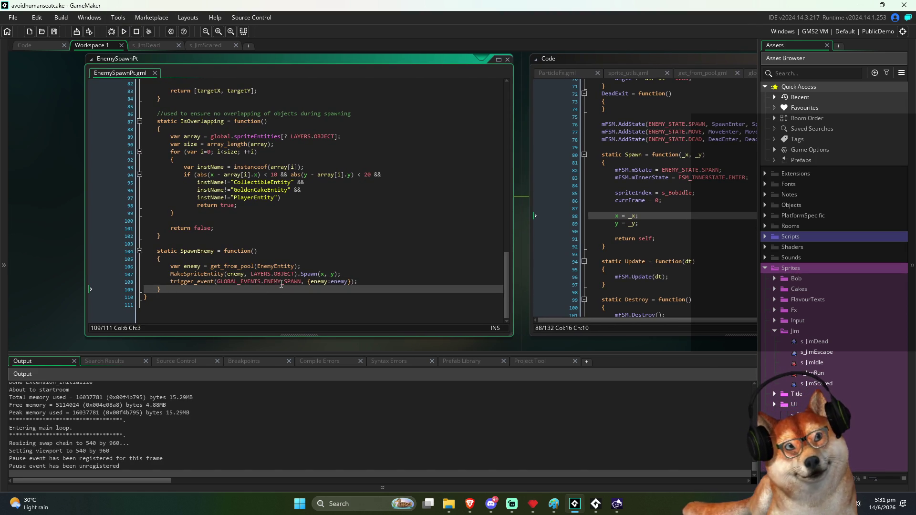
double_click(281, 283)
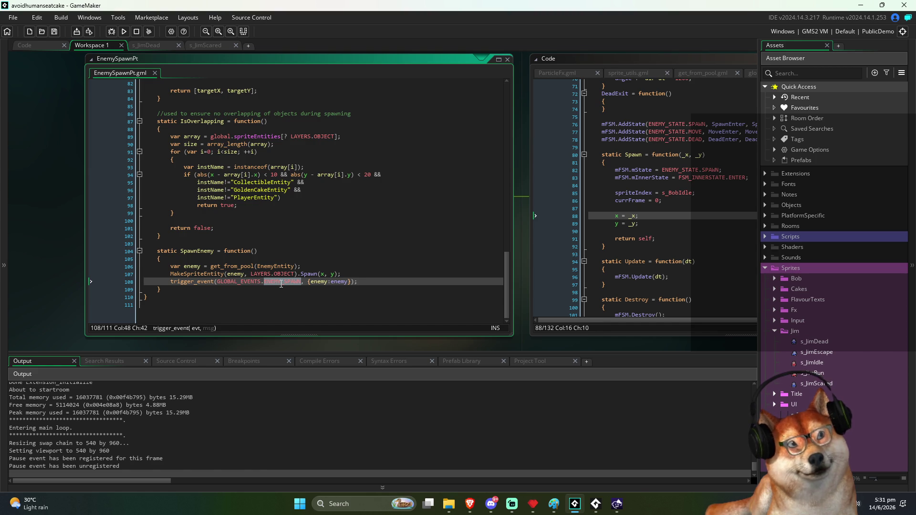
left_click(371, 222)
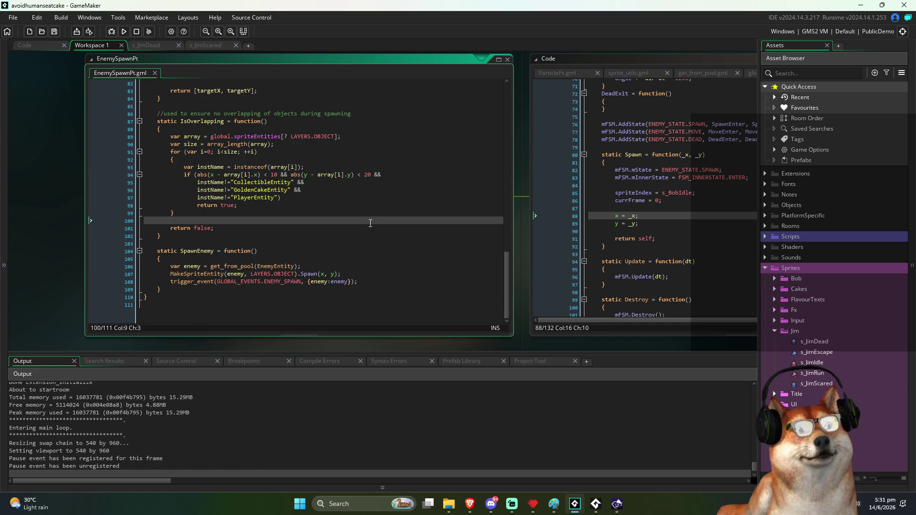
key("Down")
key("Down")
key("Down")
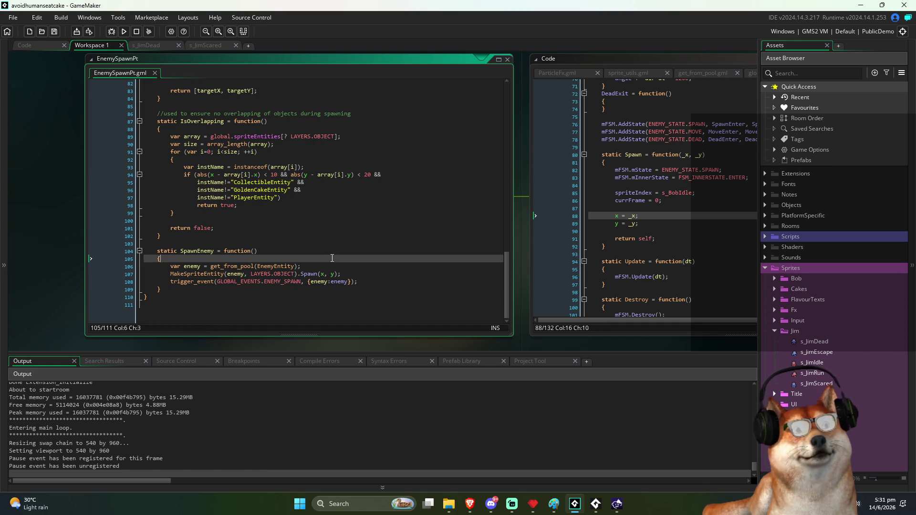
Step: Open the GamePlayState script at the ENEMY_SPAWN enemy-types loop
left_click(20, 46)
left_click(214, 114)
left_click(95, 58)
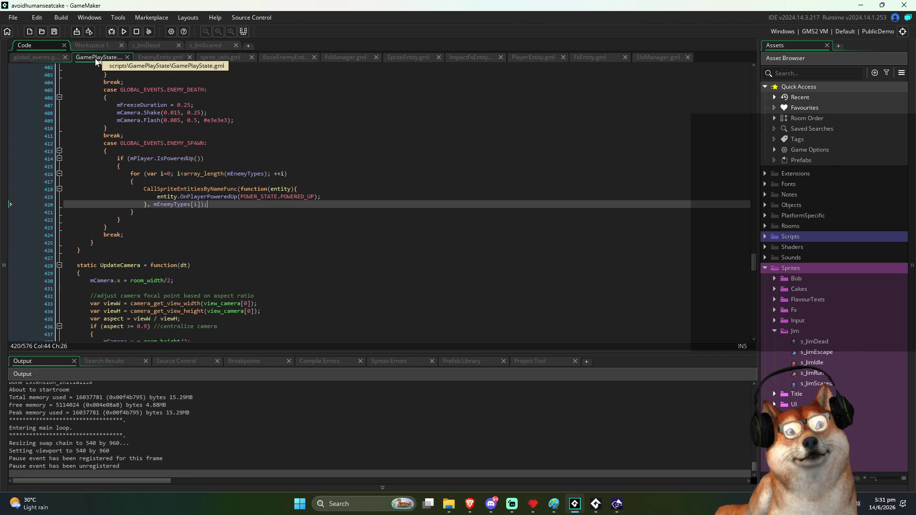
left_click(279, 273)
left_click(228, 215)
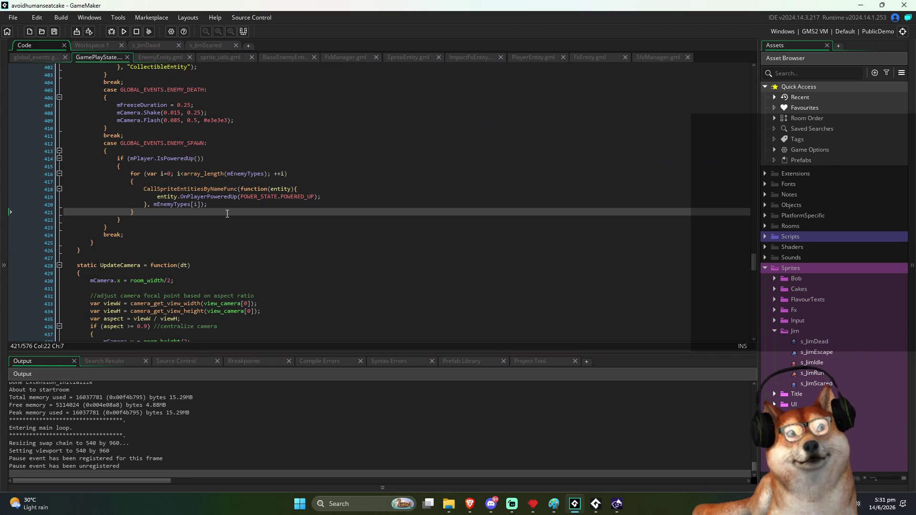
left_click(267, 201)
Step: Replace the enemy-types for loop with the cut OnPlayerPoweredUp call and save
key("Up")
key("End")
key("shift+Home")
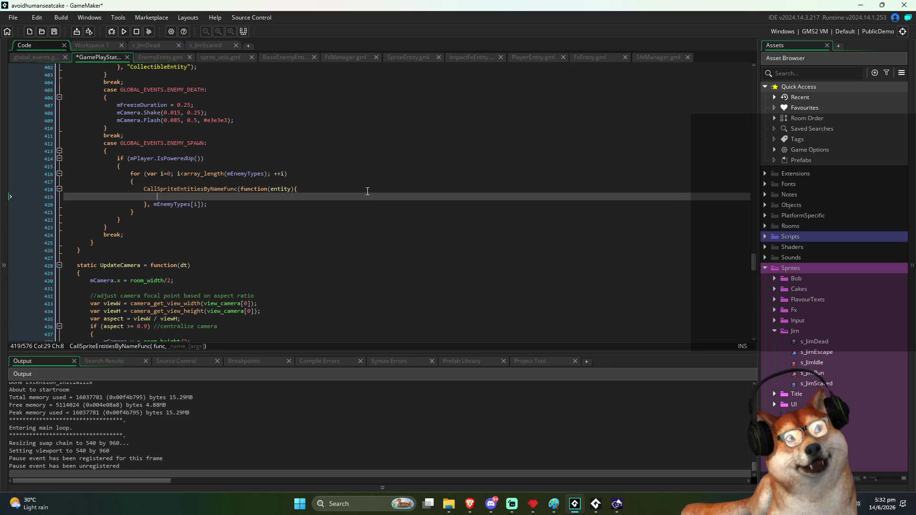
key("ctrl+x")
key("Down")
key("Down")
key("Down")
key("shift+Up")
key("shift+Up")
key("shift+Up")
key("shift+Home")
key("Home")
key("Down")
key("Down")
key("Home")
key("shift+Down")
key("shift+Down")
key("shift+Down")
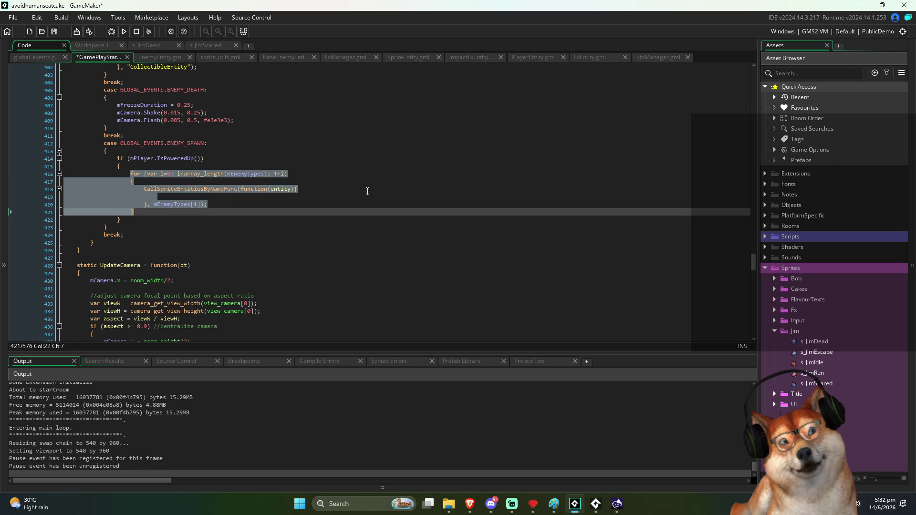
key("ctrl+v")
key("ctrl+s")
Step: Replace entity in the pasted call with param.enemy
key("Up")
key("Down")
key("ctrl+shift+Right")
key("Up")
key("Up")
key("Down")
key("Down")
key("ctrl+shift+Right")
type("param.en")
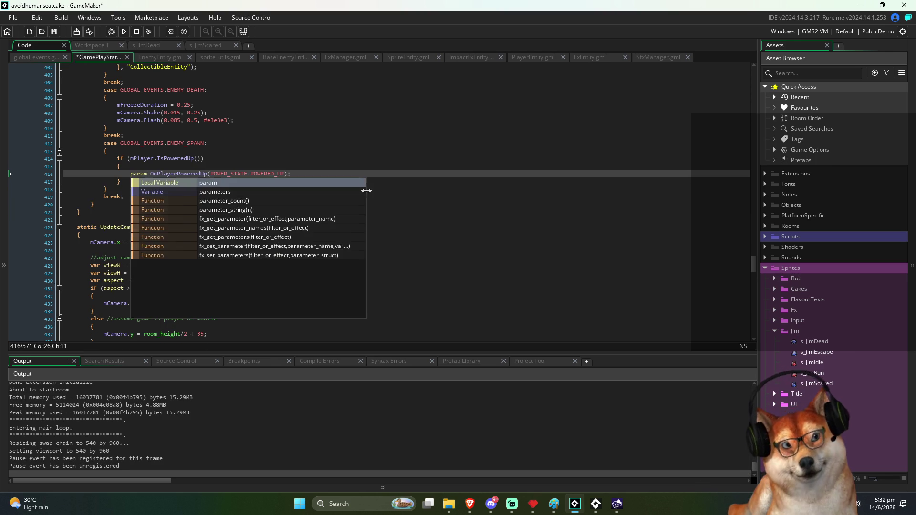
type("emy.")
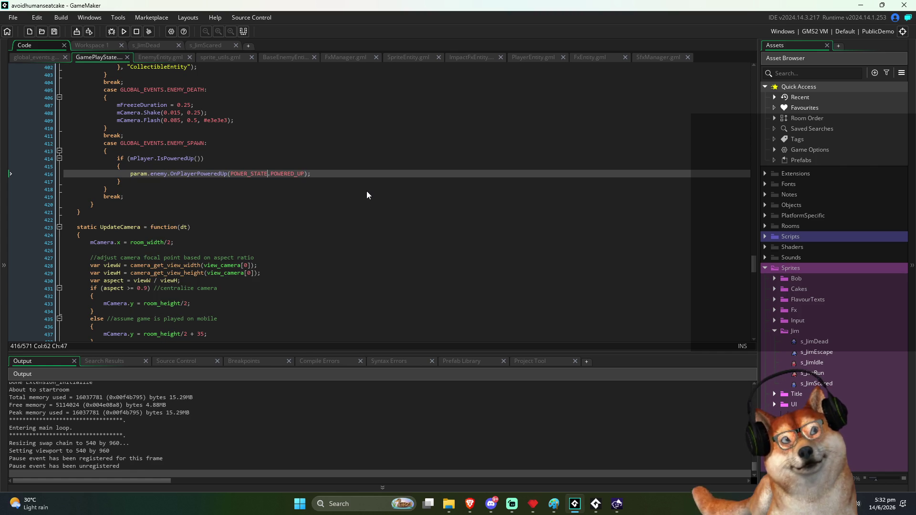
Step: Rerun the game with F5, confirming the stop-and-rerun prompt
key("F5")
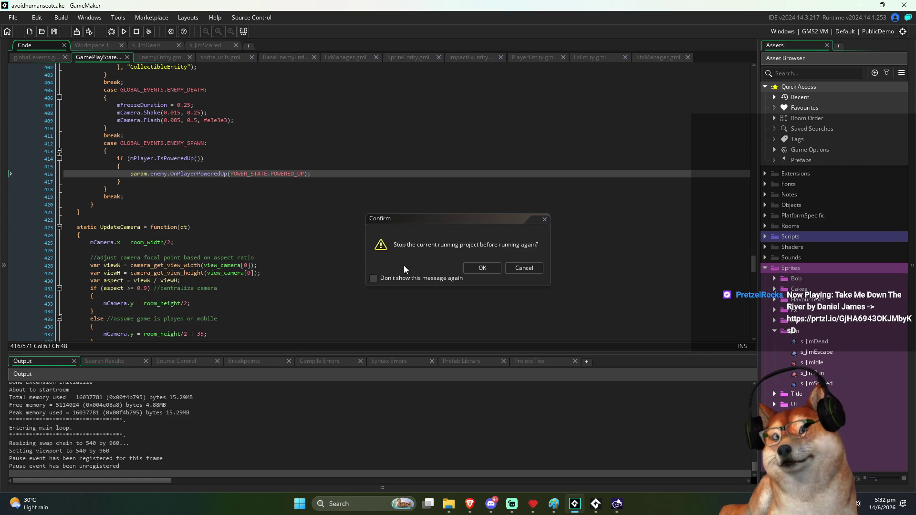
left_click(481, 268)
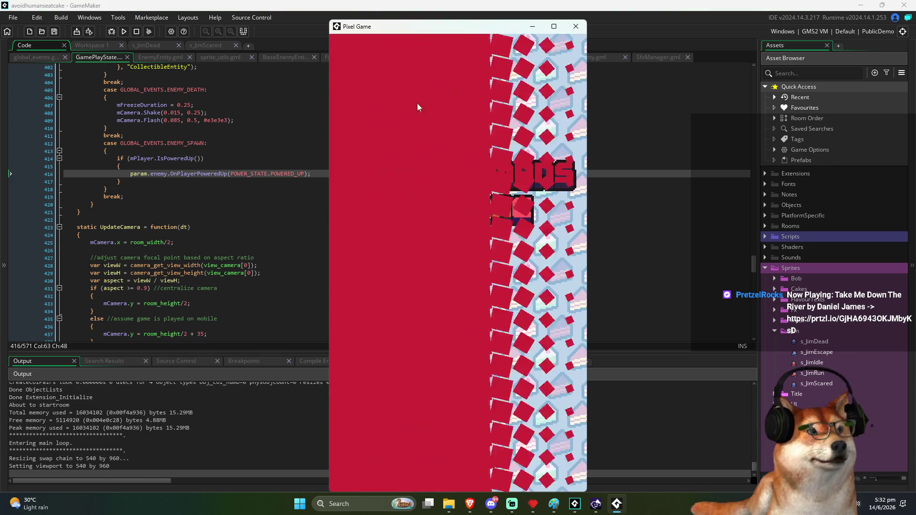
Step: Play the Pixel Game test build, restarting the level twice, then close its window
left_click_drag(429, 27, 420, 22)
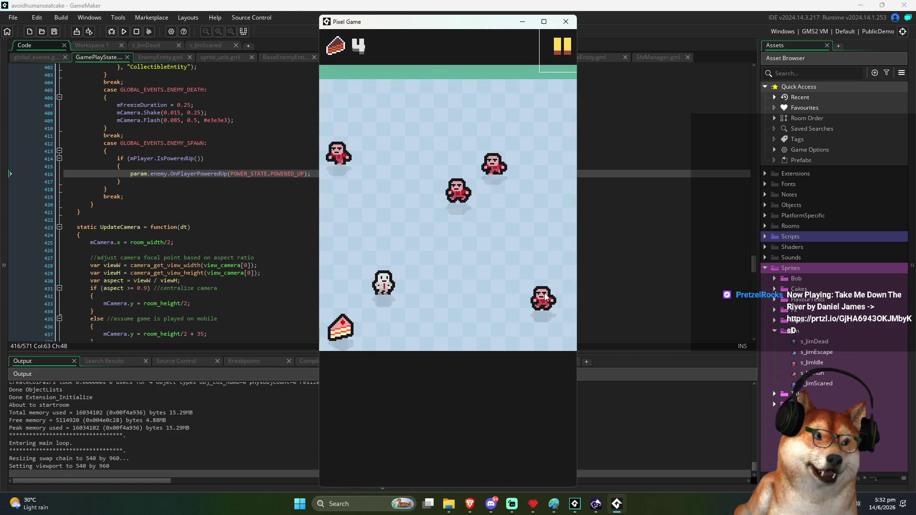
left_click(563, 46)
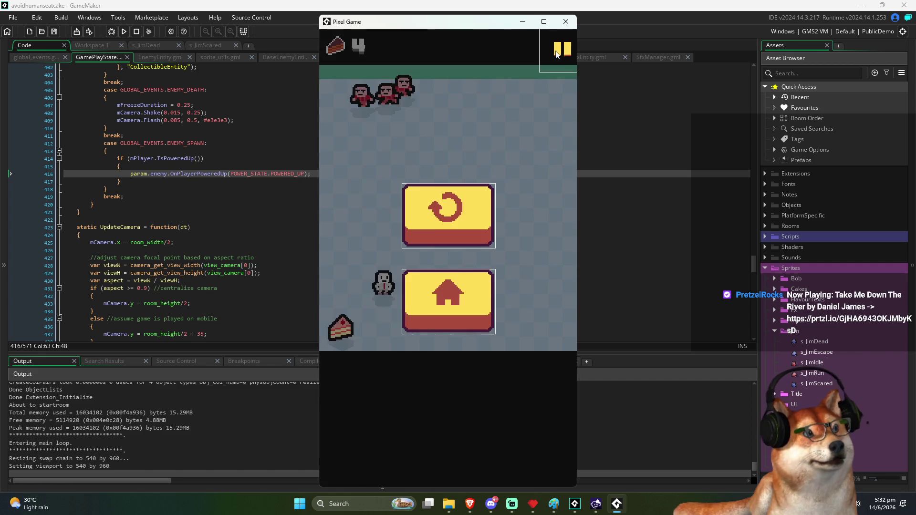
left_click(431, 221)
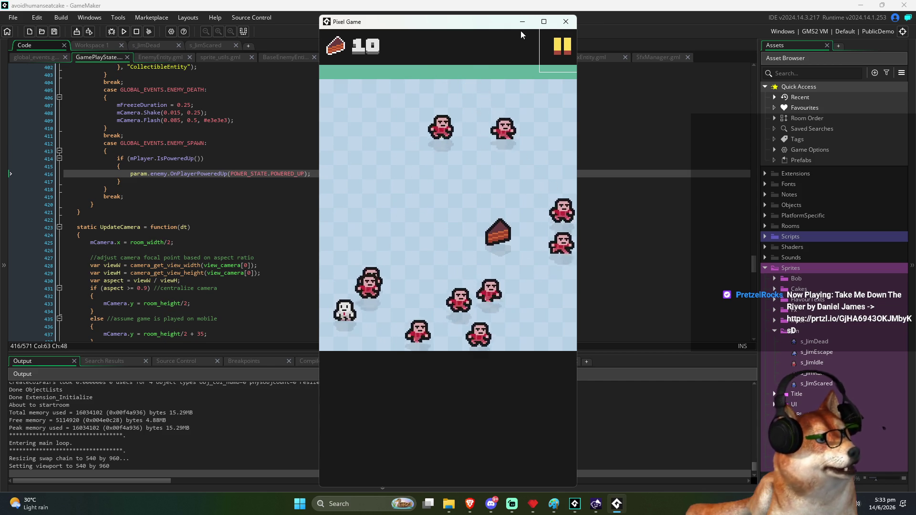
left_click(557, 49)
left_click(473, 212)
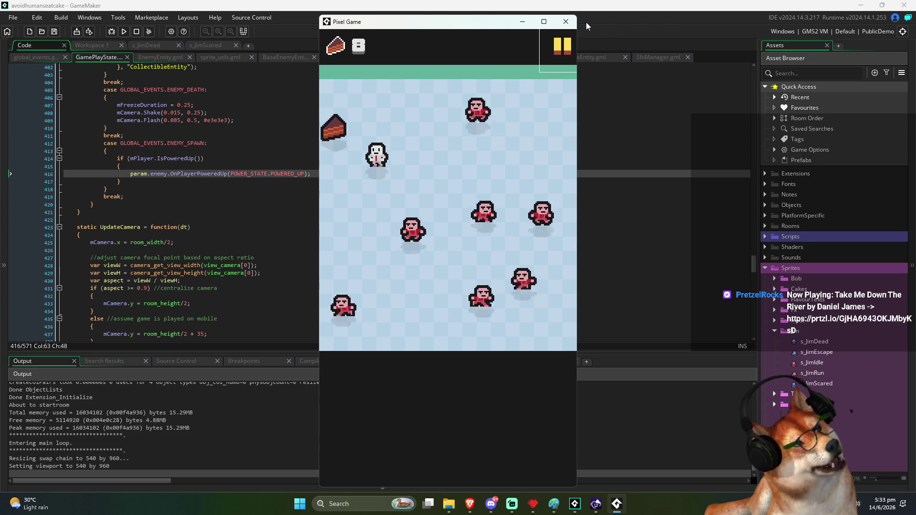
left_click(567, 22)
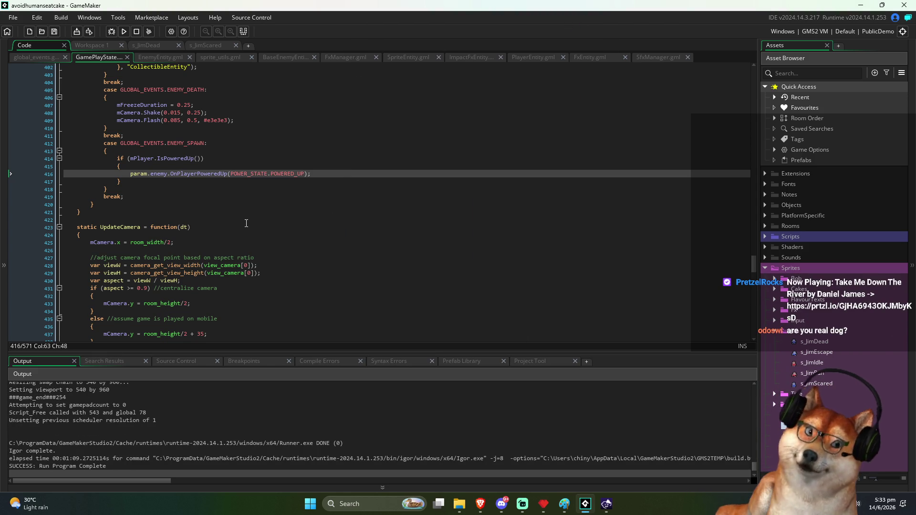
Step: Open the EnemyEntity script and move to the end of OnPlayerPoweredUp and the last line
left_click(281, 197)
scroll(296, 219, "up", 4)
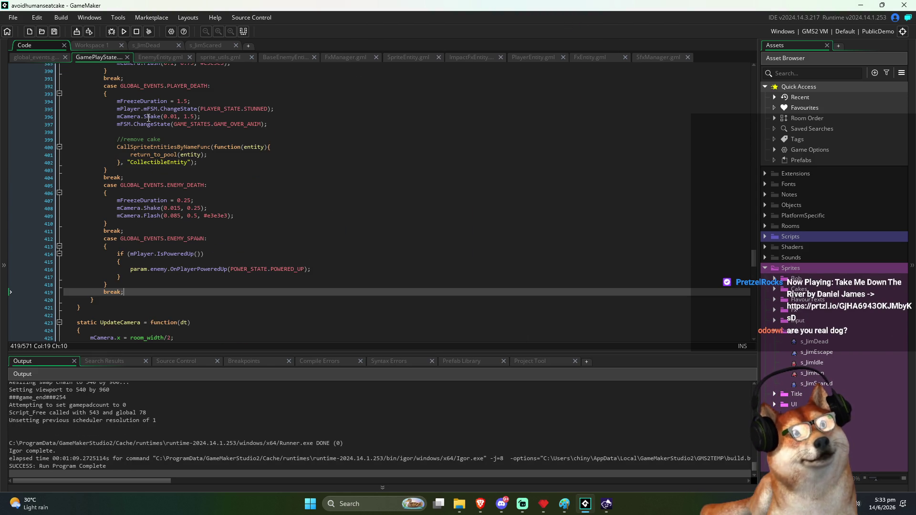
left_click(165, 60)
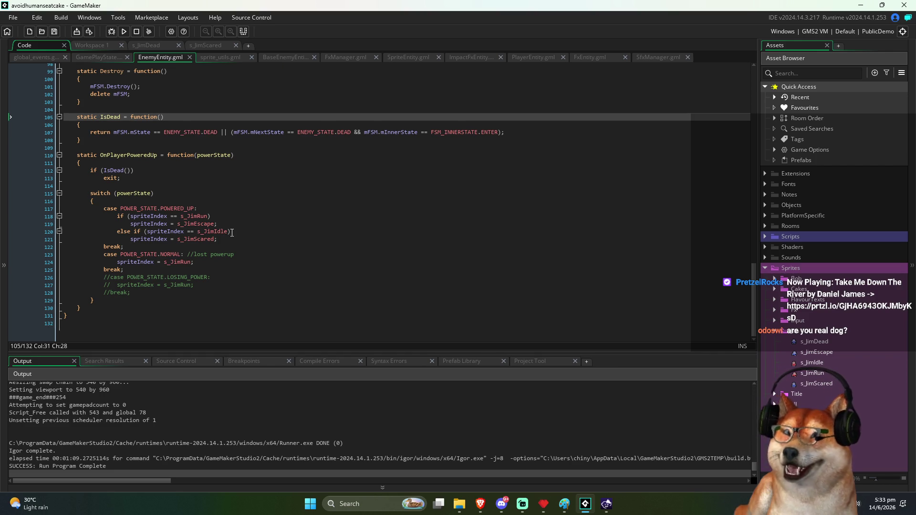
left_click(252, 301)
left_click(118, 309)
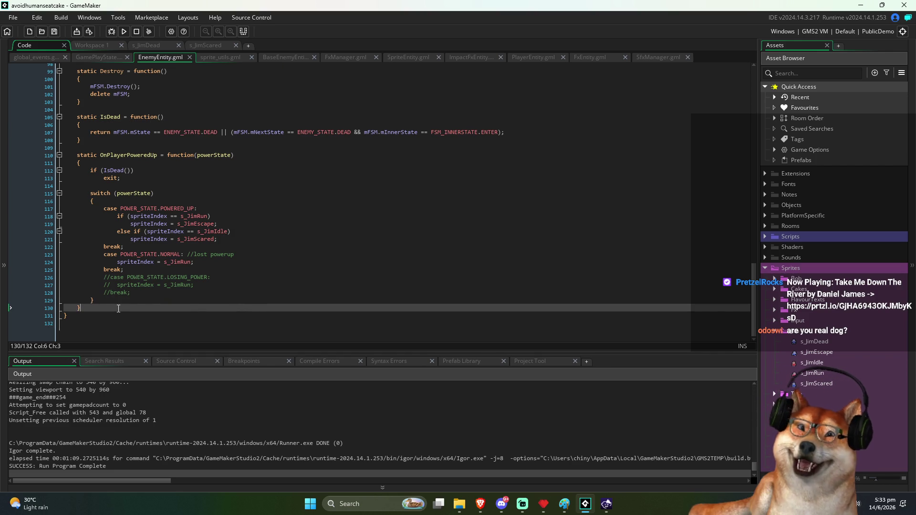
left_click(93, 327)
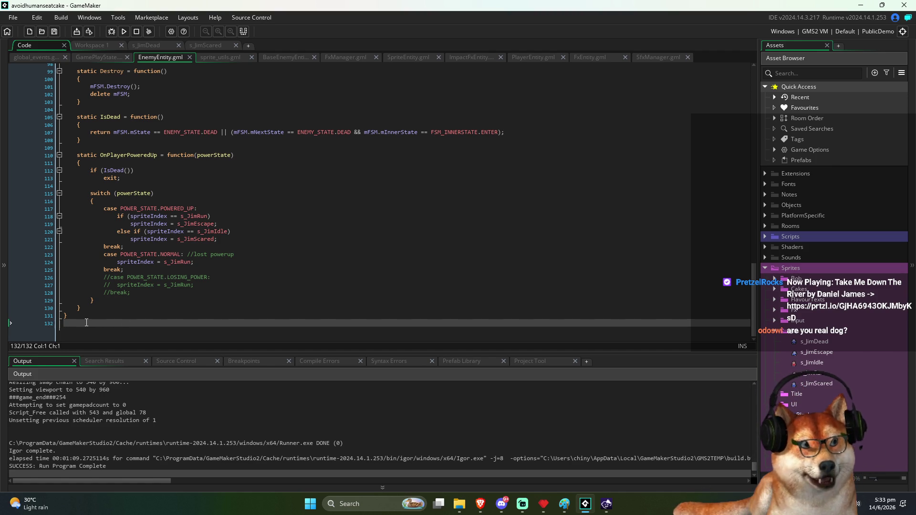
Step: Dismiss the AnimazeDesktop window to bring the code editor back in front
left_click(606, 504)
left_click_drag(92, 26, 319, 116)
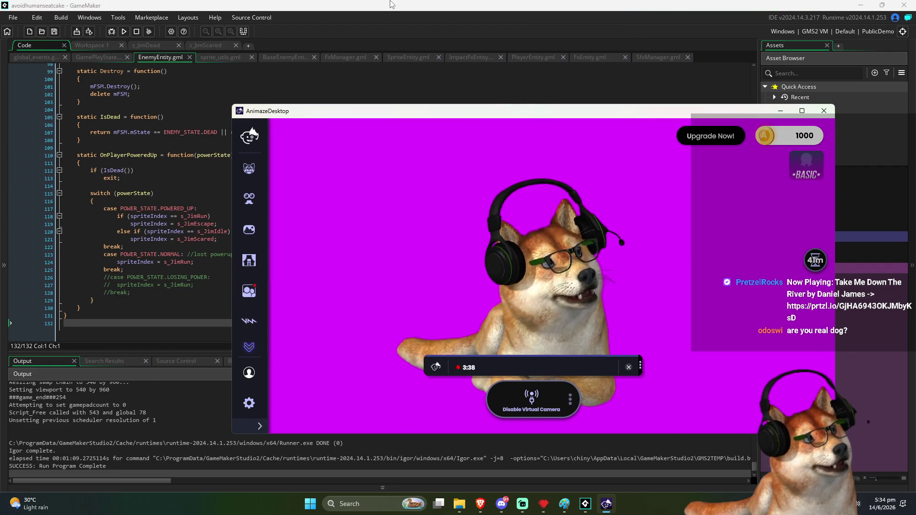
key("alt+Tab")
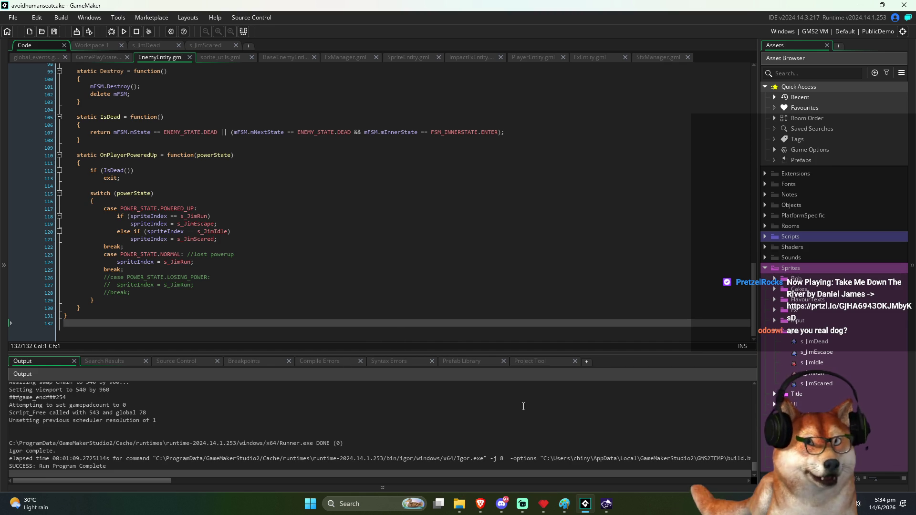
Step: Sketch a stick figure seated at a desk with a screen and keyboard in Paint
left_click(565, 507)
scroll(388, 314, "down", 10)
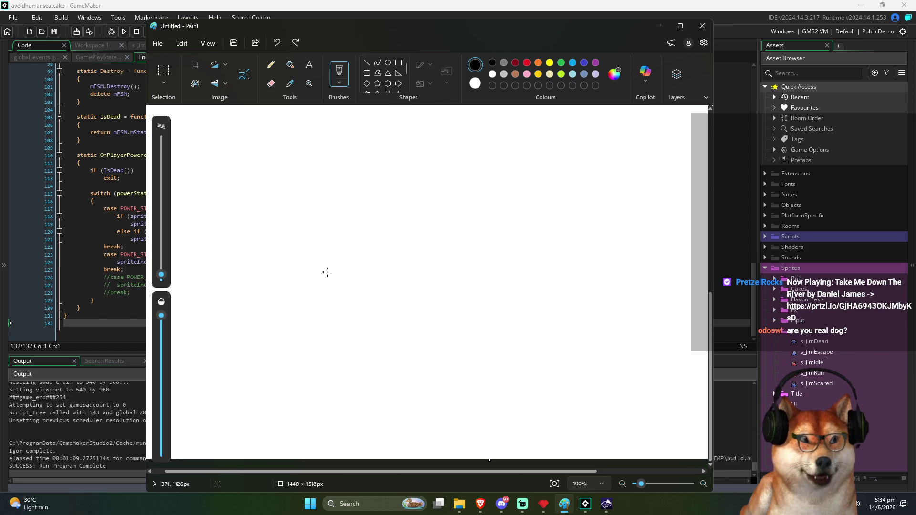
mouse_move(382, 272)
left_mouse_down()
mouse_move(420, 248)
mouse_move(590, 259)
mouse_move(512, 306)
mouse_move(363, 288)
left_mouse_up()
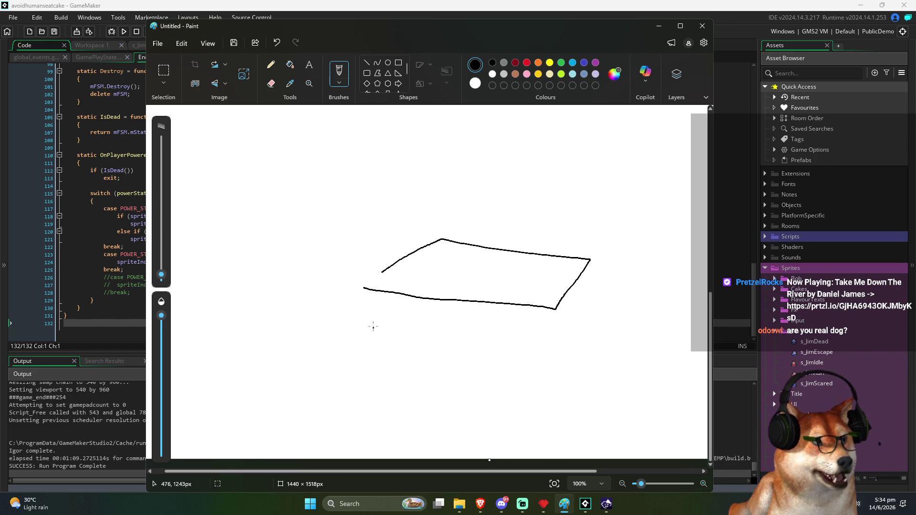
mouse_move(454, 216)
left_mouse_down()
mouse_move(526, 259)
mouse_move(452, 251)
mouse_move(507, 296)
mouse_move(431, 295)
left_mouse_up()
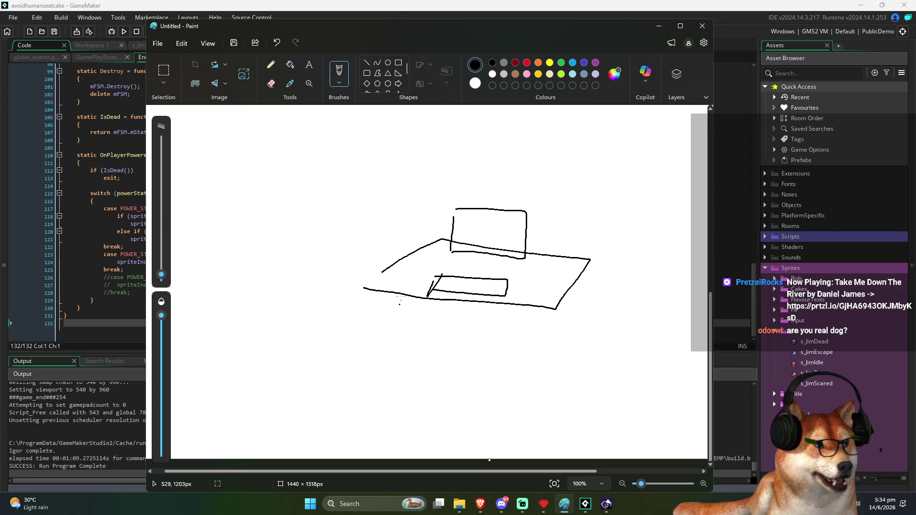
left_click_drag(329, 257, 327, 254)
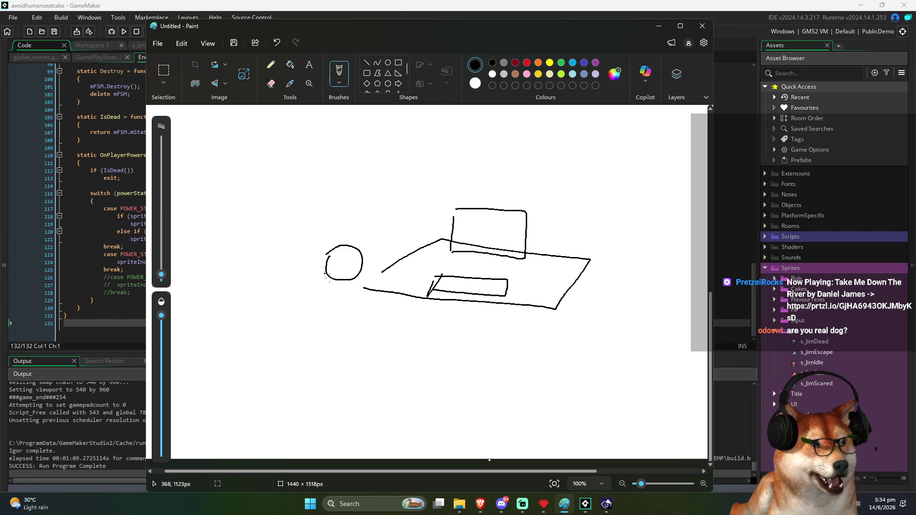
left_click_drag(362, 310, 426, 285)
mouse_move(394, 322)
left_mouse_down()
mouse_move(422, 279)
mouse_move(469, 281)
mouse_move(411, 254)
left_mouse_up()
left_click_drag(316, 316, 313, 311)
left_click_drag(389, 323, 349, 343)
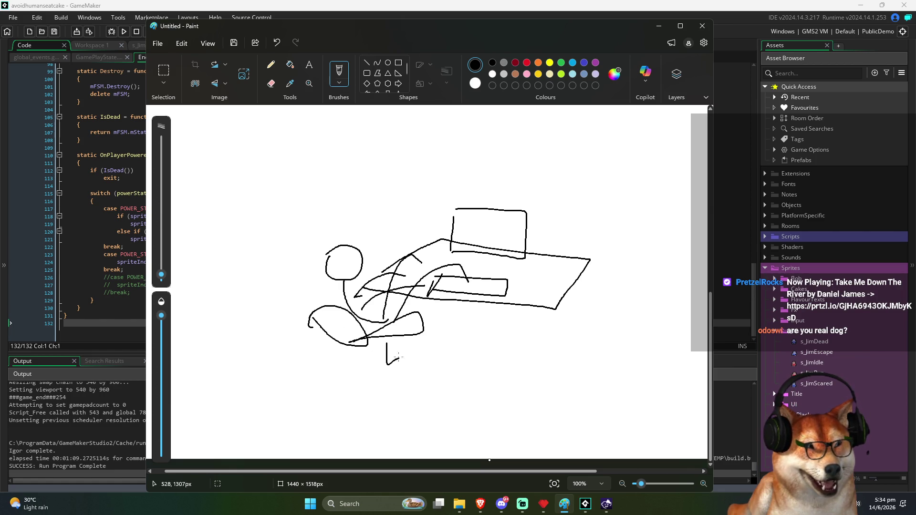
left_click_drag(392, 369, 405, 363)
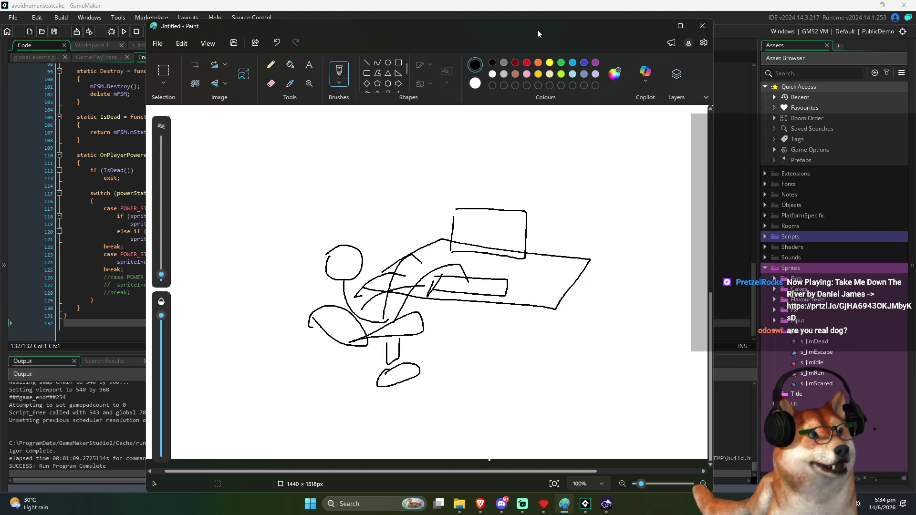
Step: Switch between the sketch and the EnemyEntity code, caret on empty line 132, then minimize Paint
left_click_drag(538, 33, 518, 38)
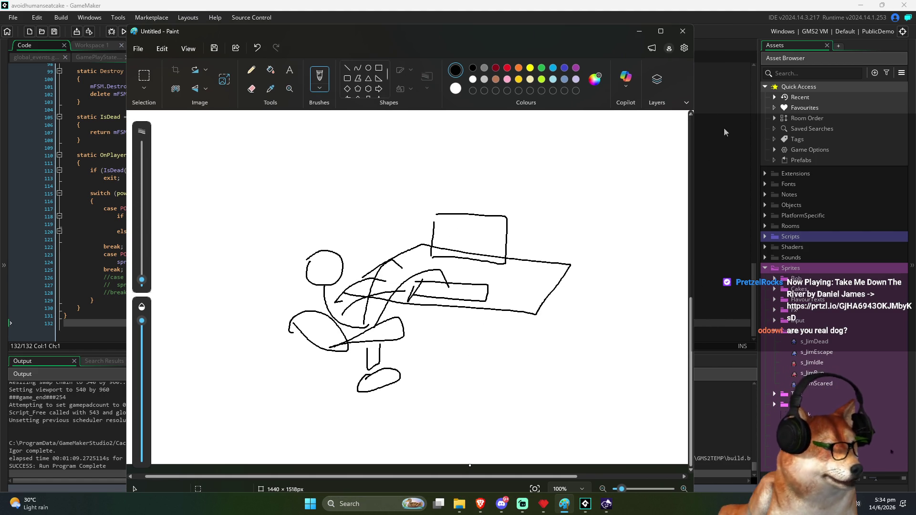
left_click(637, 31)
left_click(139, 315)
left_click(144, 334)
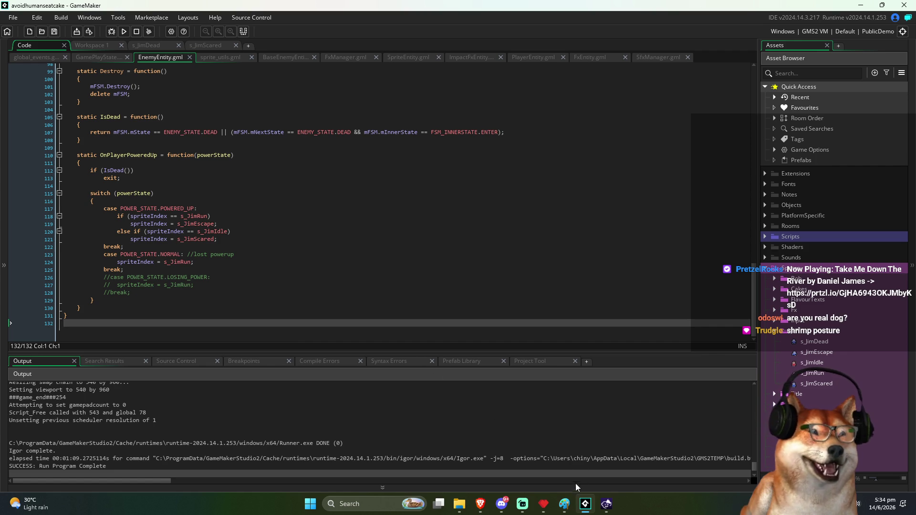
left_click(564, 504)
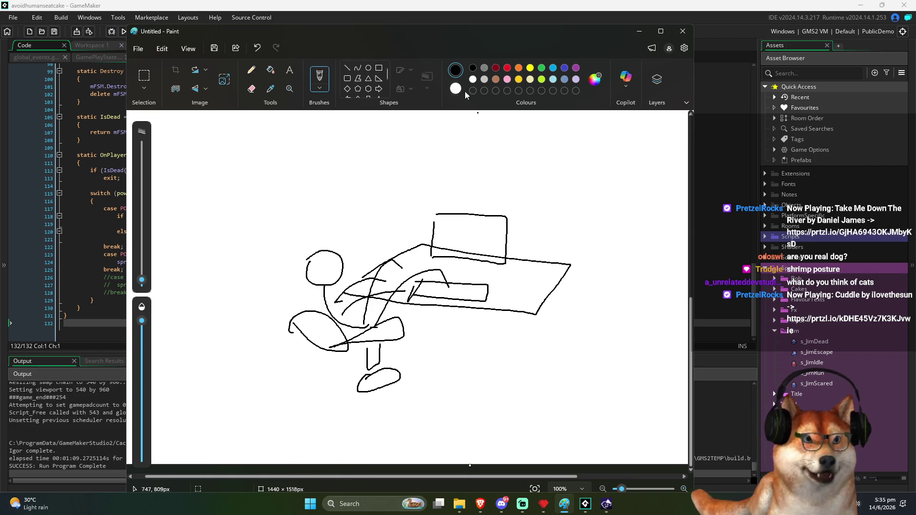
left_click_drag(540, 38, 547, 32)
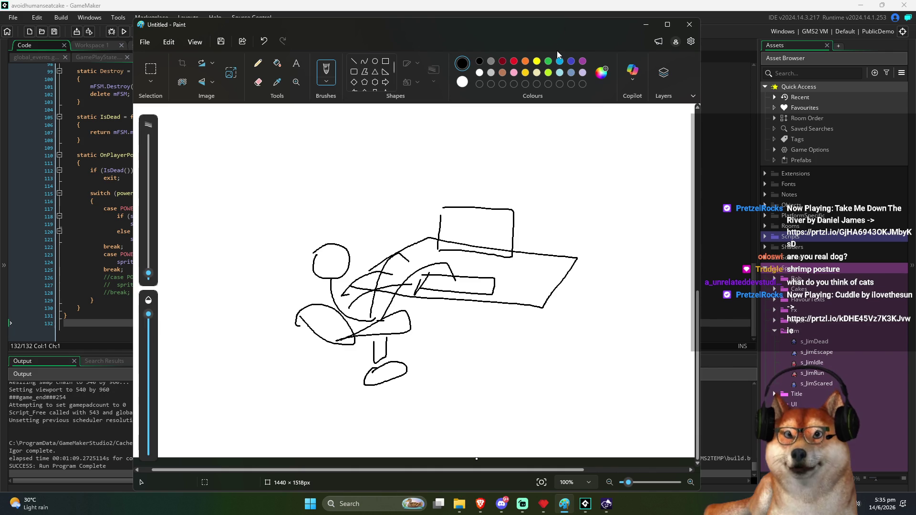
left_click(647, 25)
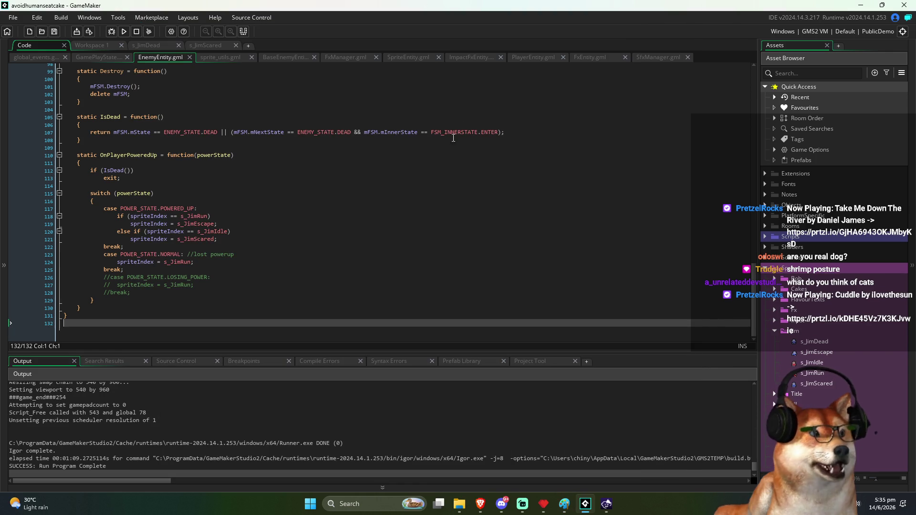
left_click(198, 275)
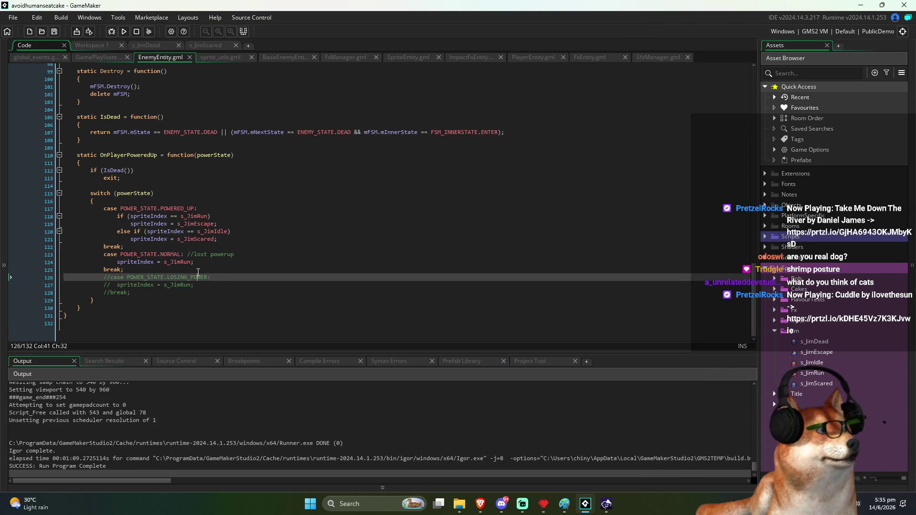
left_click(209, 267)
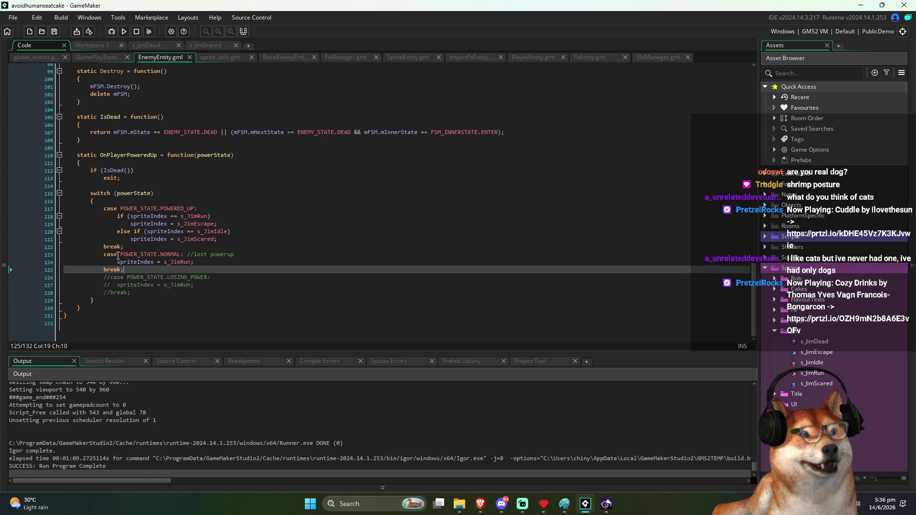
left_click(191, 255)
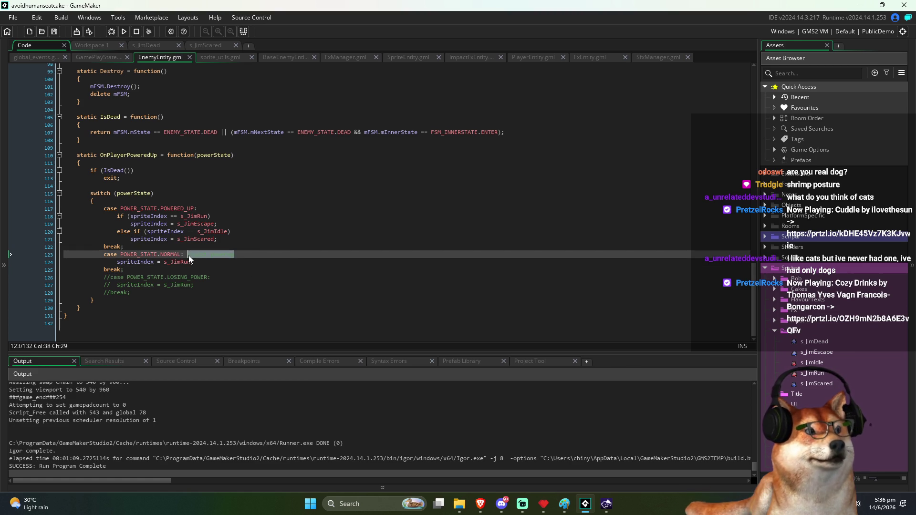
left_click(290, 256)
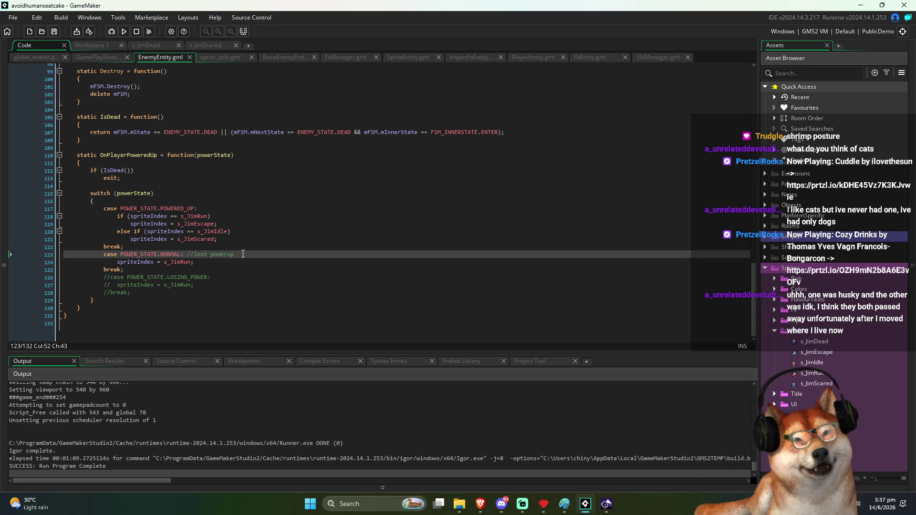
left_click(276, 269)
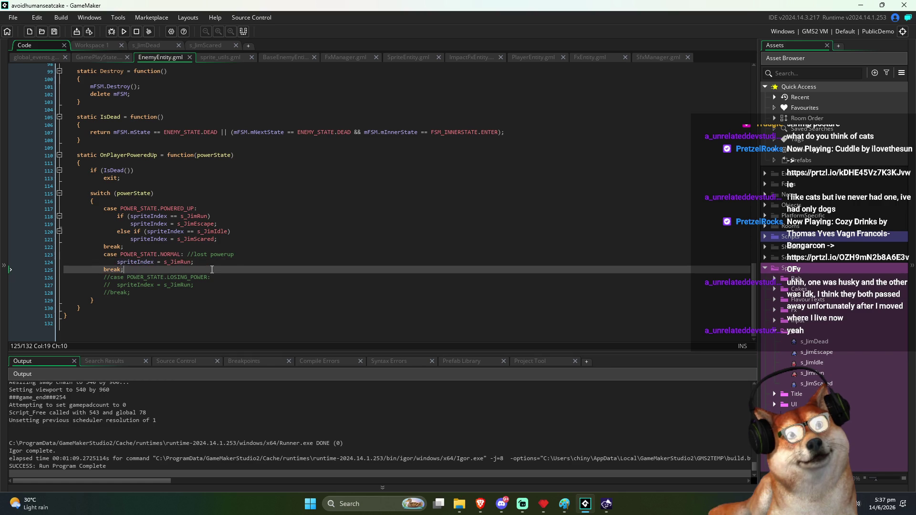
scroll(208, 243, "up", 6)
Step: Add an if (spriteIndex == s_JimScared) condition at the top of MoveEnter
scroll(208, 242, "up", 18)
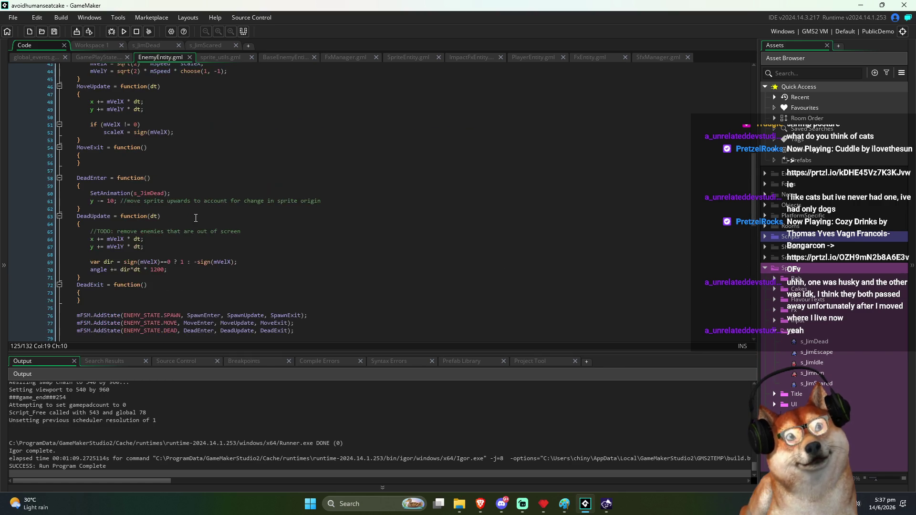
scroll(195, 216, "up", 4)
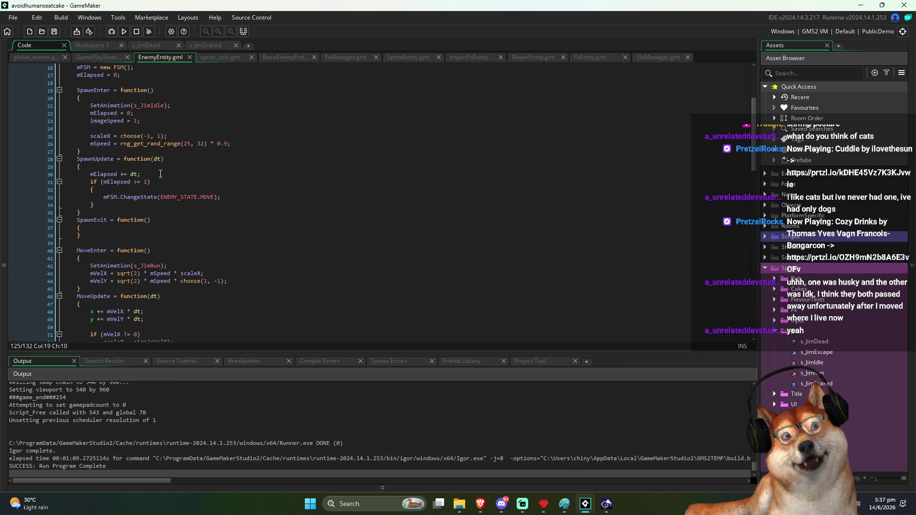
left_click(138, 187)
scroll(136, 224, "down", 2)
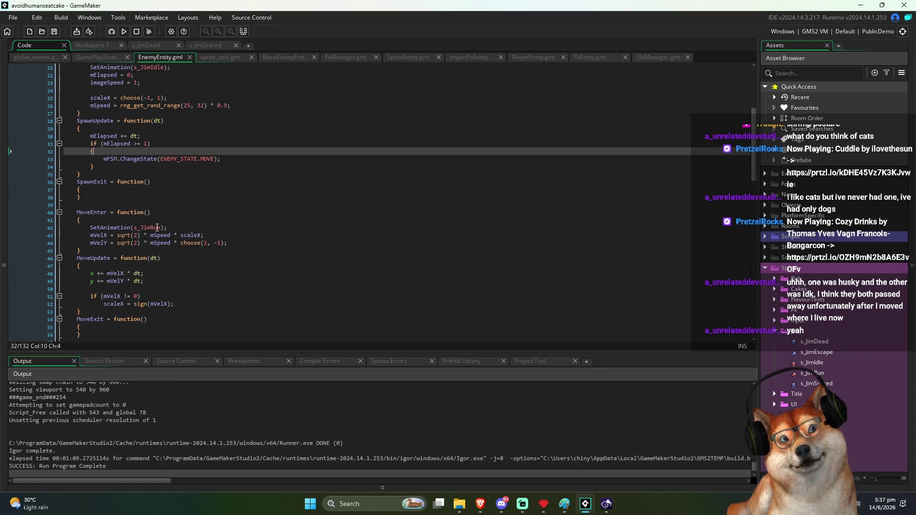
double_click(156, 228)
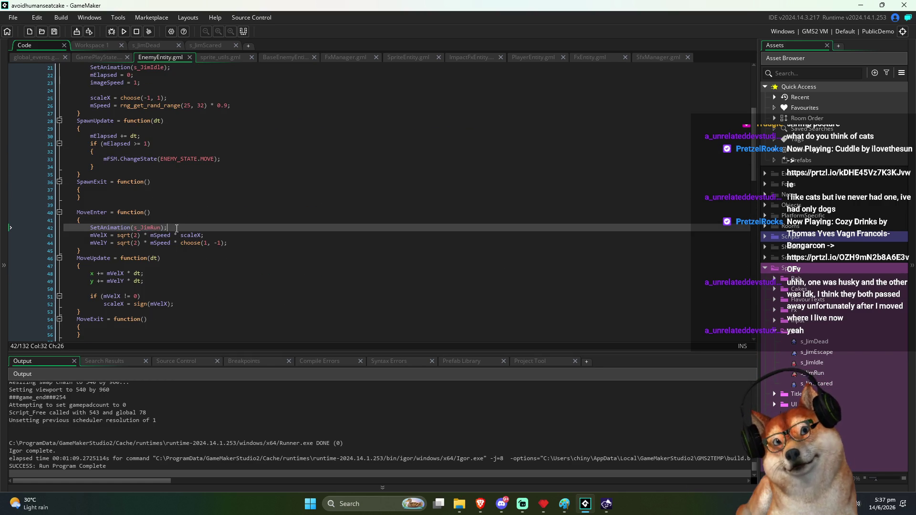
left_click_drag(162, 228, 138, 230)
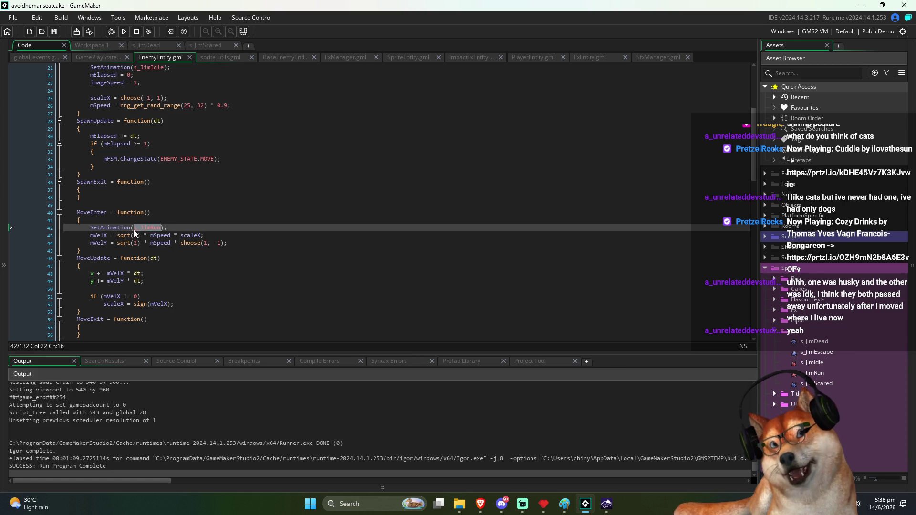
key("Left")
key("Up")
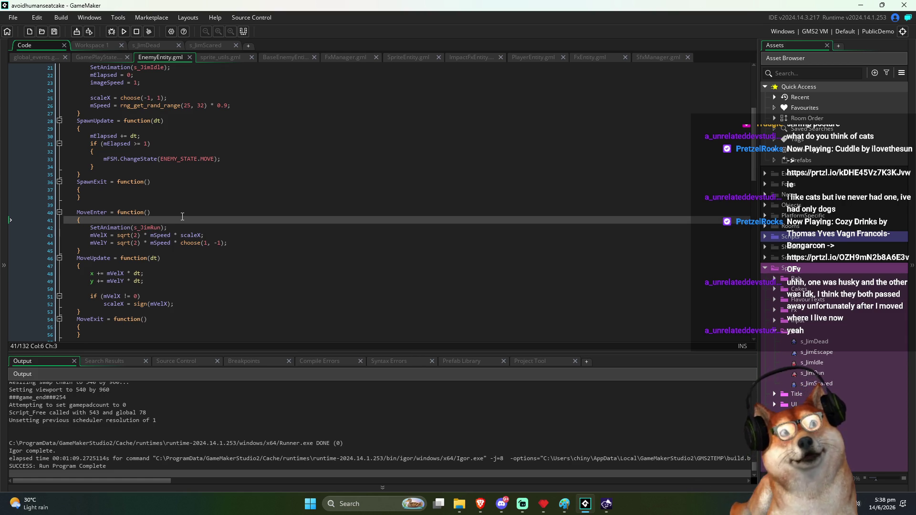
key("Return")
type("if ()")
key("Left")
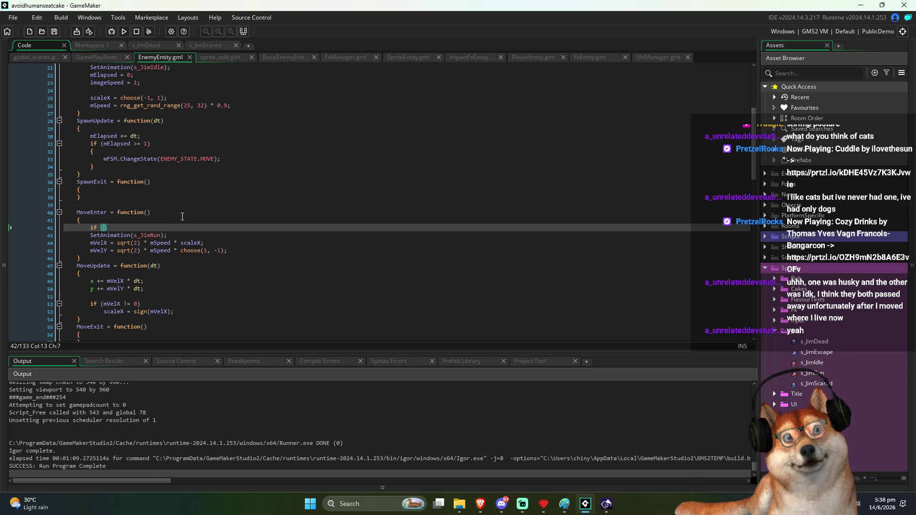
type("m")
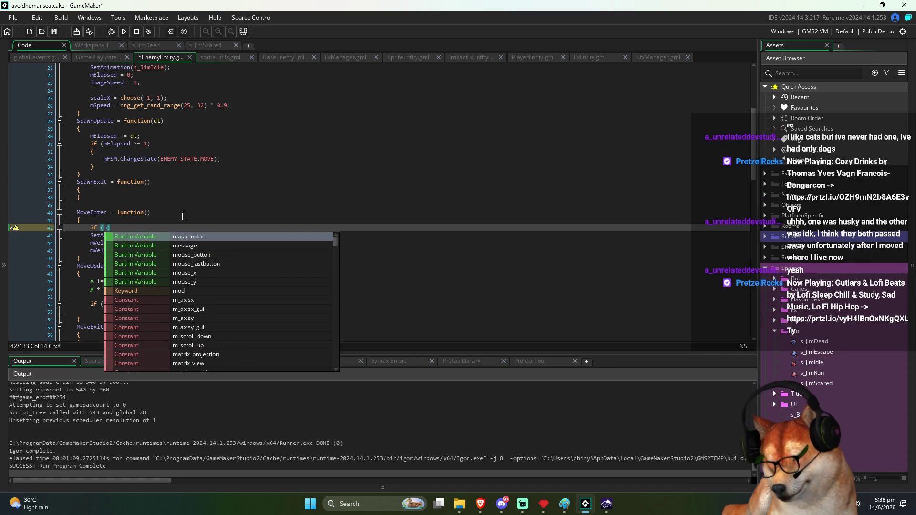
key("BackSpace")
type("spriteind")
key("BackSpace")
key("BackSpace")
key("BackSpace")
key("Return")
type("== ")
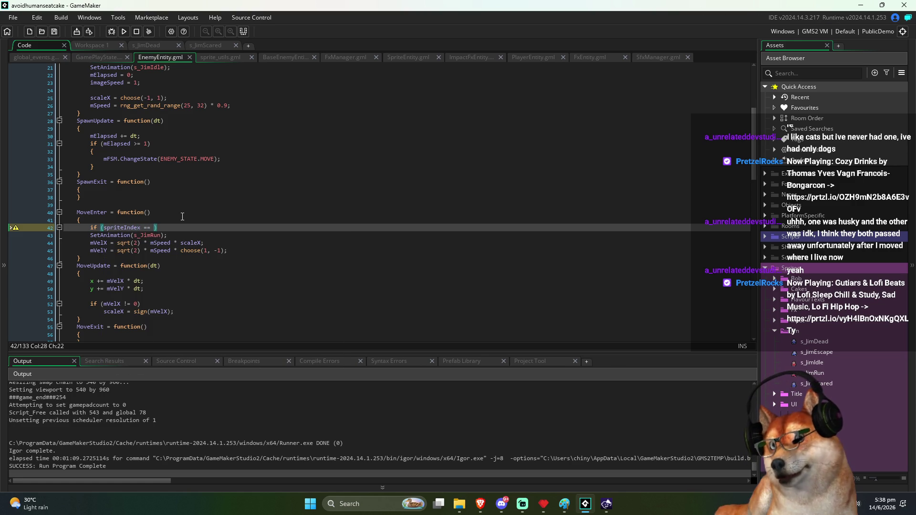
type("s_Jim")
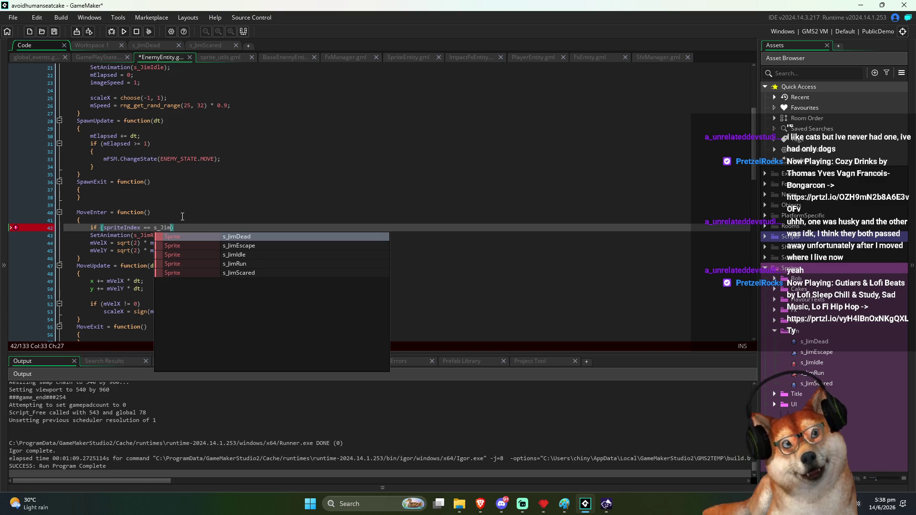
key("Down")
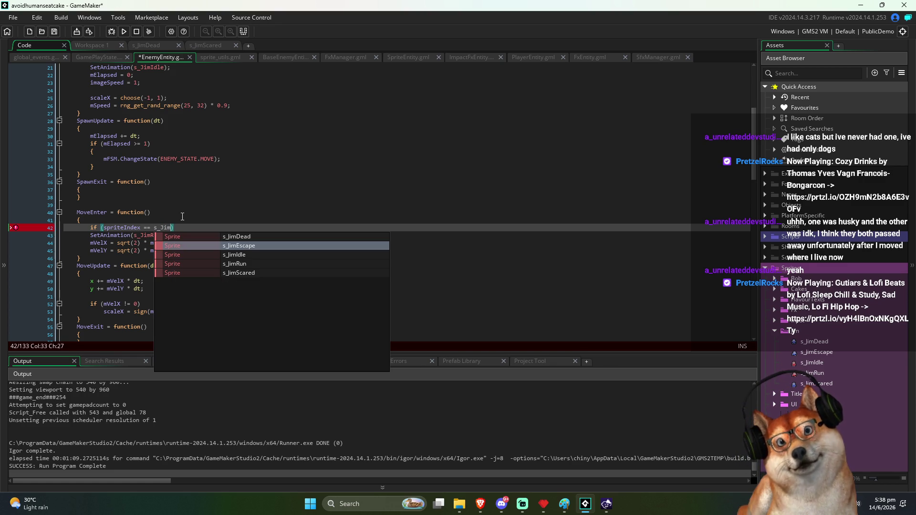
key("Down")
key("Down")
key("Down")
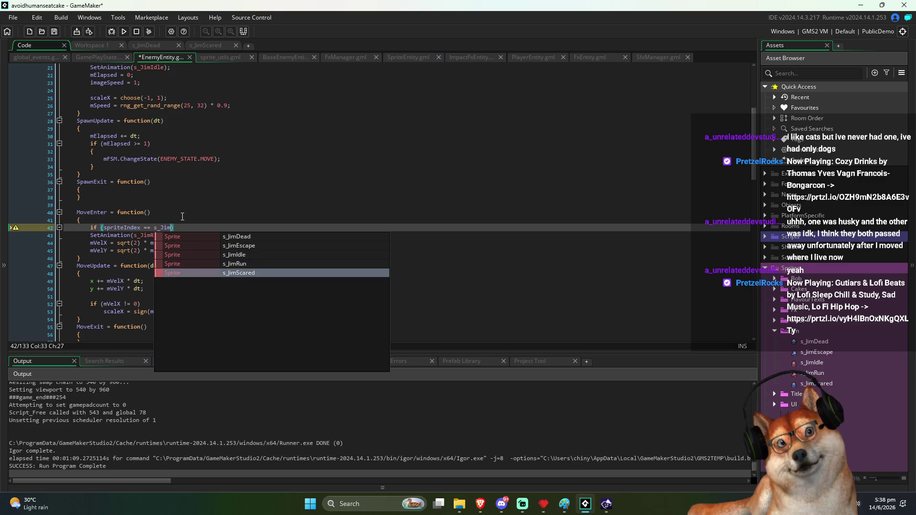
key("Return")
Step: Make the scared branch call SetAnimation(s_JimEscape) and the else branch SetAnimation(s_JimRun)
key("Down")
key("Home")
key("Tab")
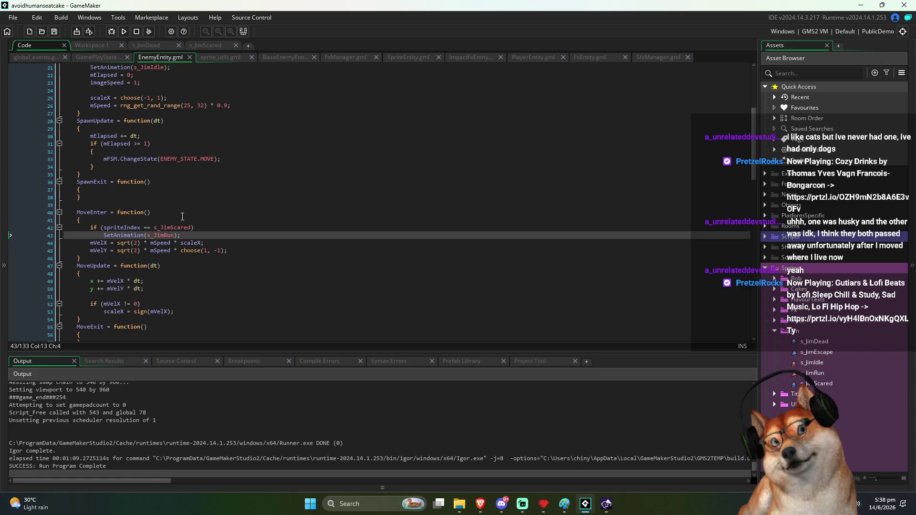
key("Return")
key("Up")
key("Down")
key("Up")
key("Right")
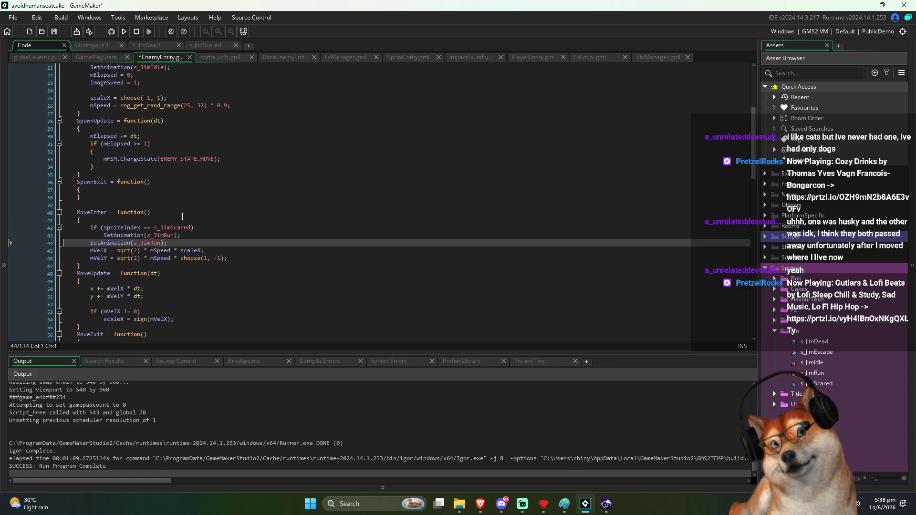
key("Up")
key("End")
key("Return")
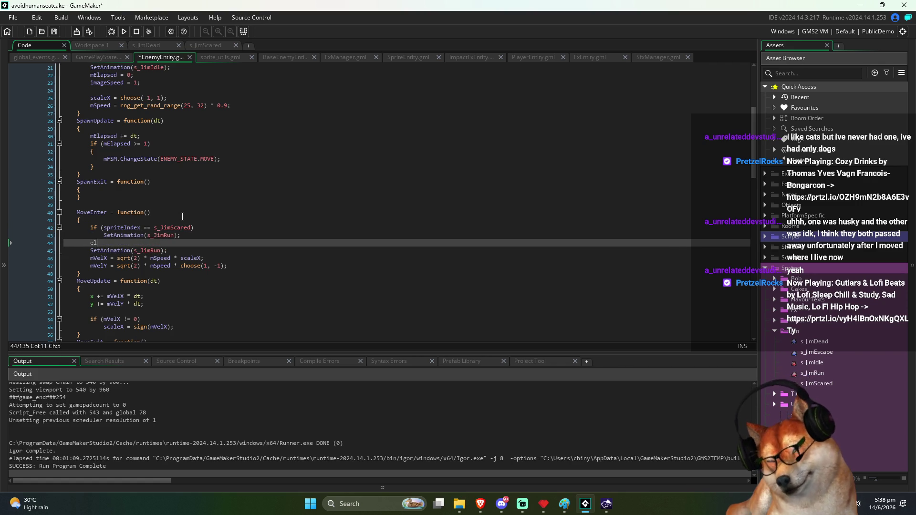
key("Down")
key("Home")
key("Tab")
key("Up")
key("Up")
key("End")
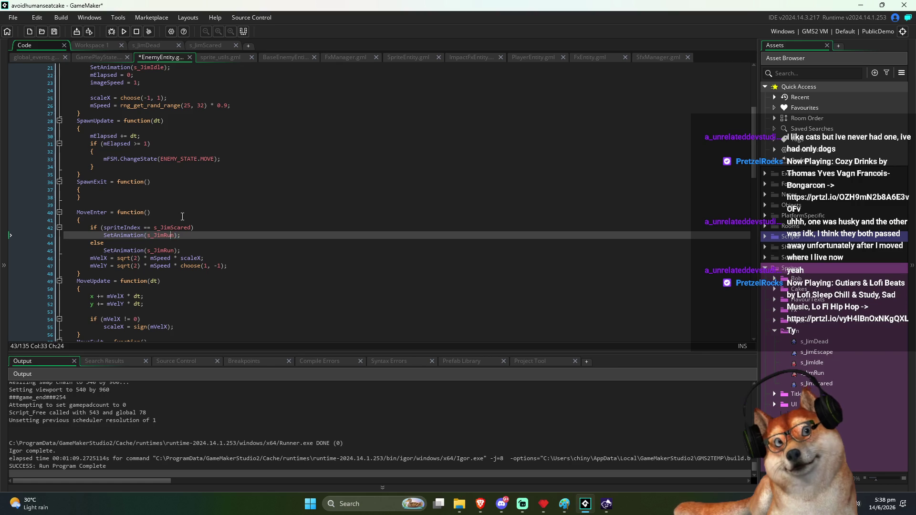
type("Escape")
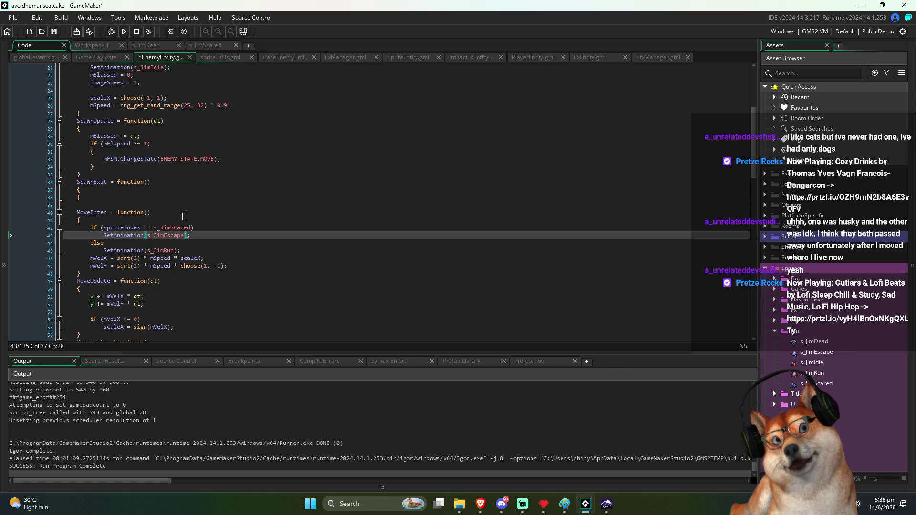
Step: Build and run the game, start a round and steer toward the cake with the joystick
left_click(124, 31)
scroll(241, 272, "down", 1)
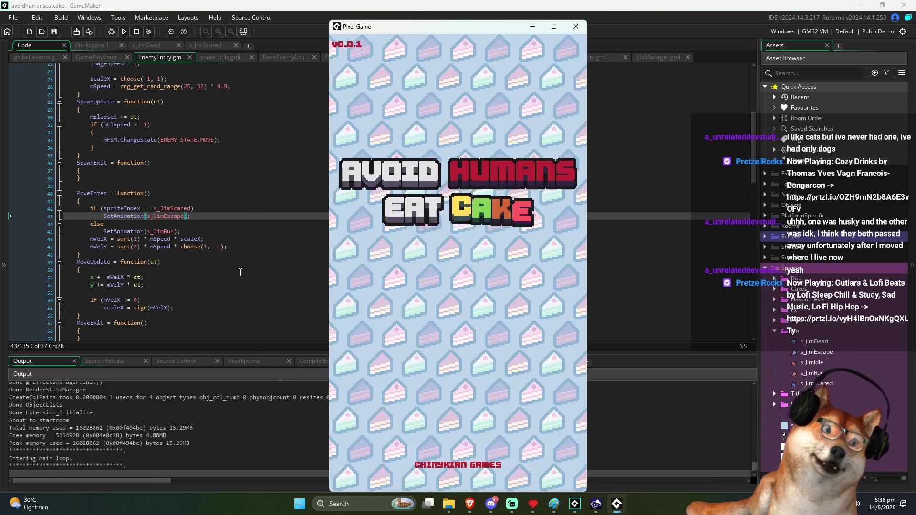
left_click(439, 234)
left_click(461, 106)
left_click_drag(440, 414, 454, 420)
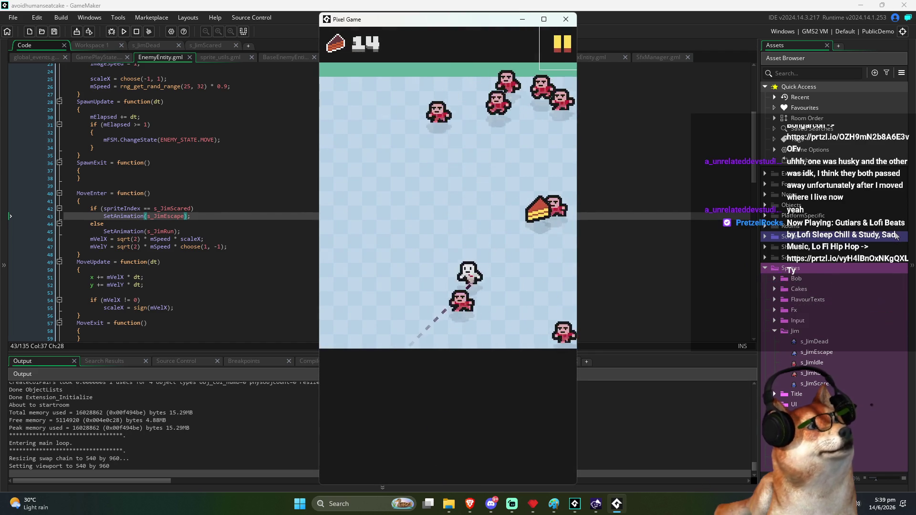
Step: Restart and play further rounds, eating cakes until a game over at 13 cakes
key("space")
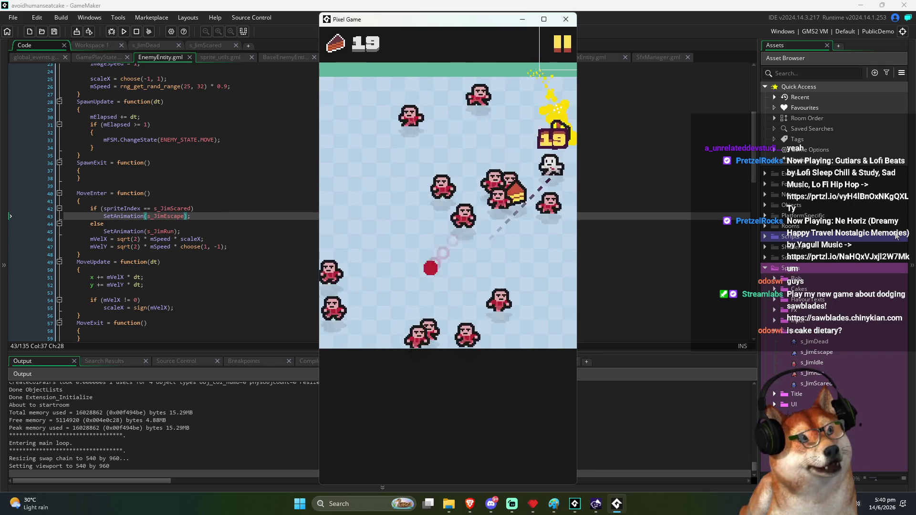
key("space")
key("space")
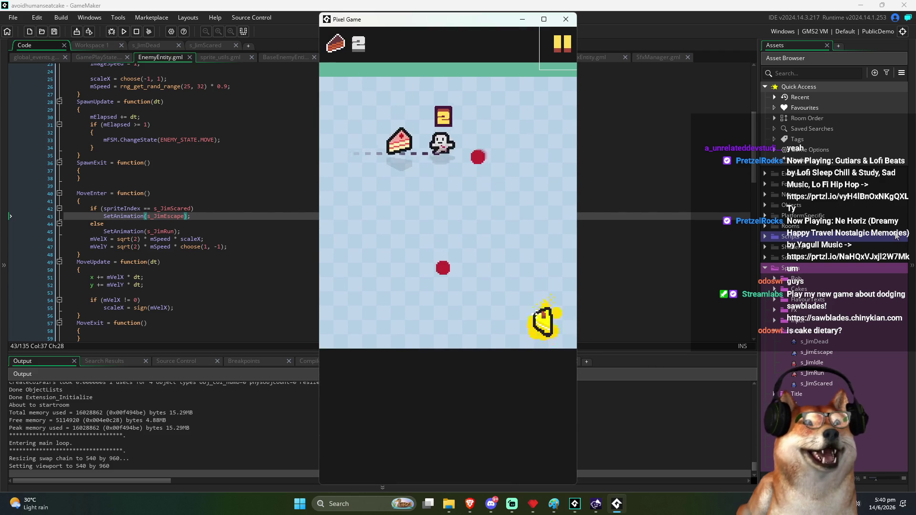
key("space")
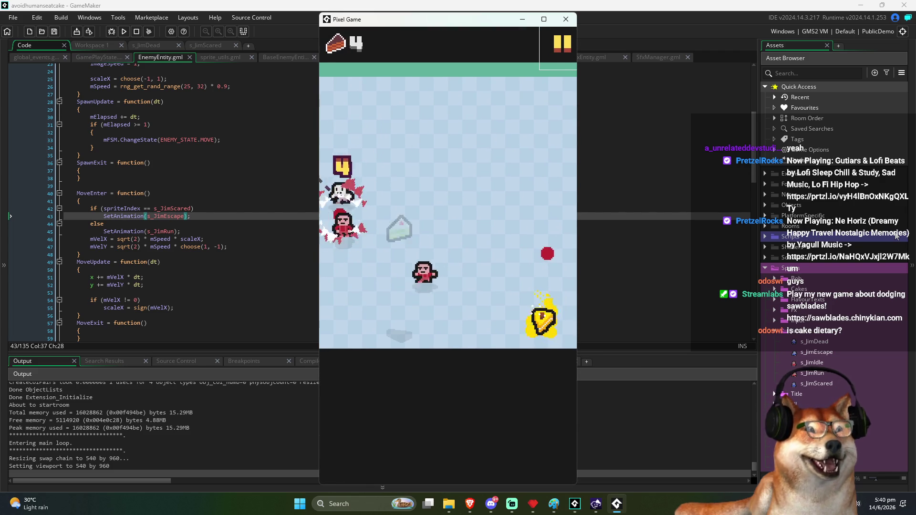
key("space")
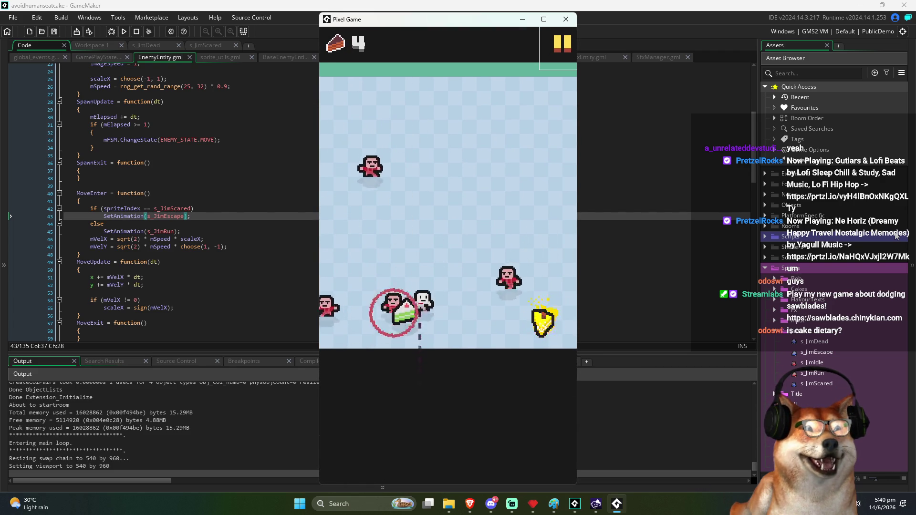
key("space")
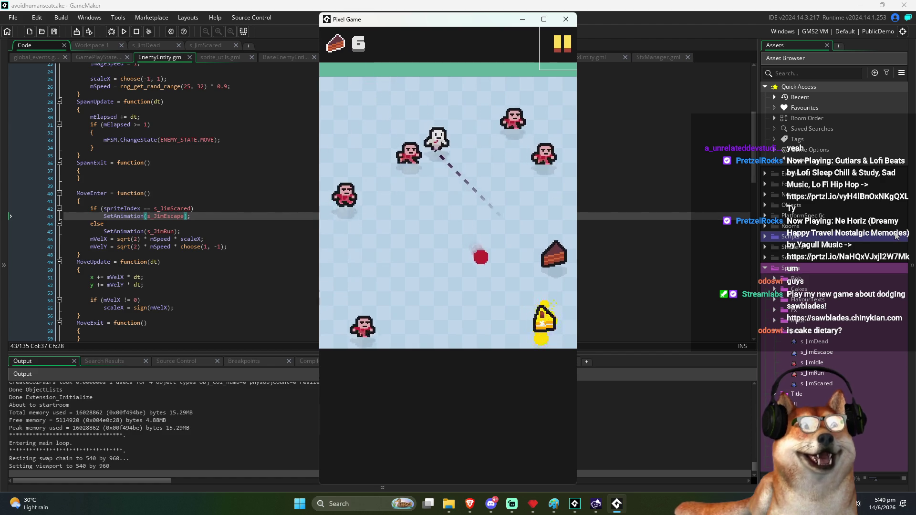
key("space")
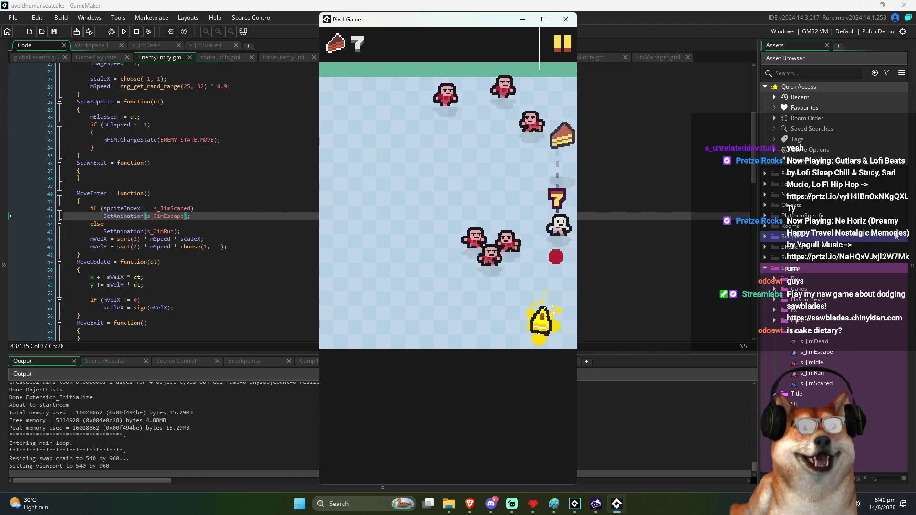
key("space")
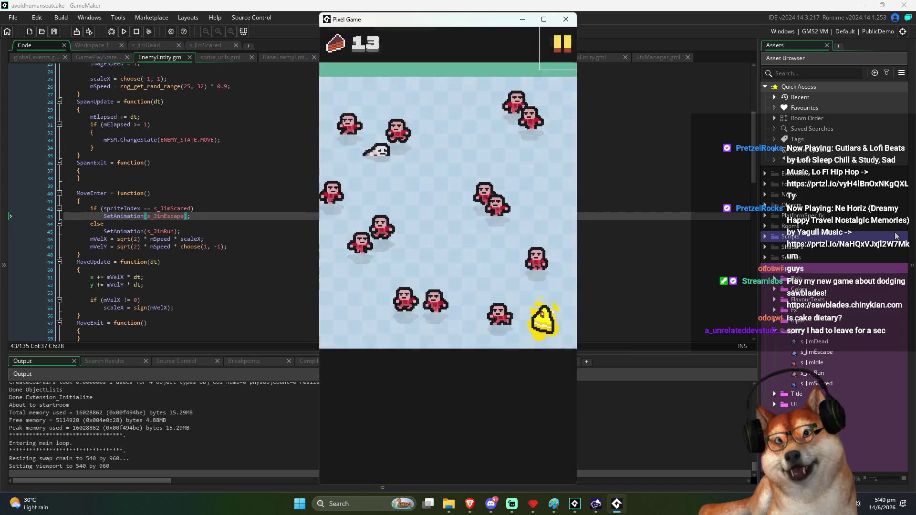
key("space")
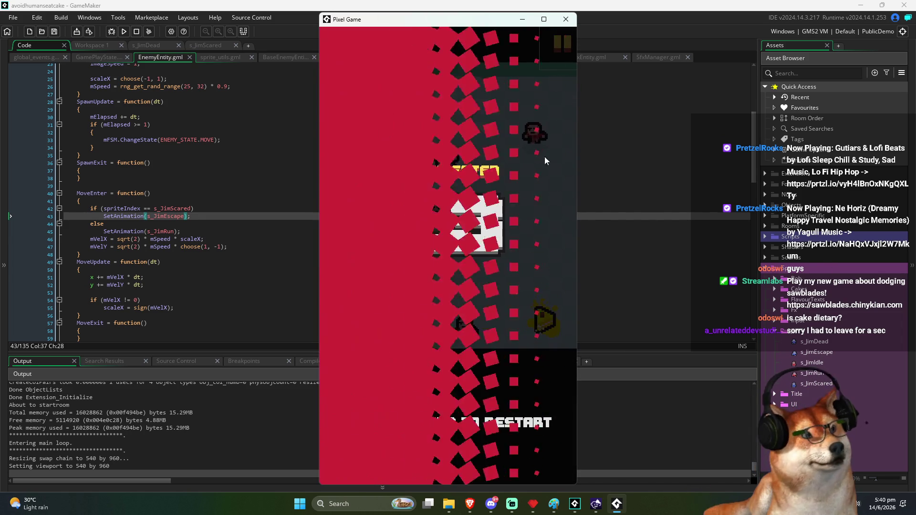
Step: Keep steering the player through the round until it ends at 29 cakes eaten
left_click_drag(419, 23, 419, 16)
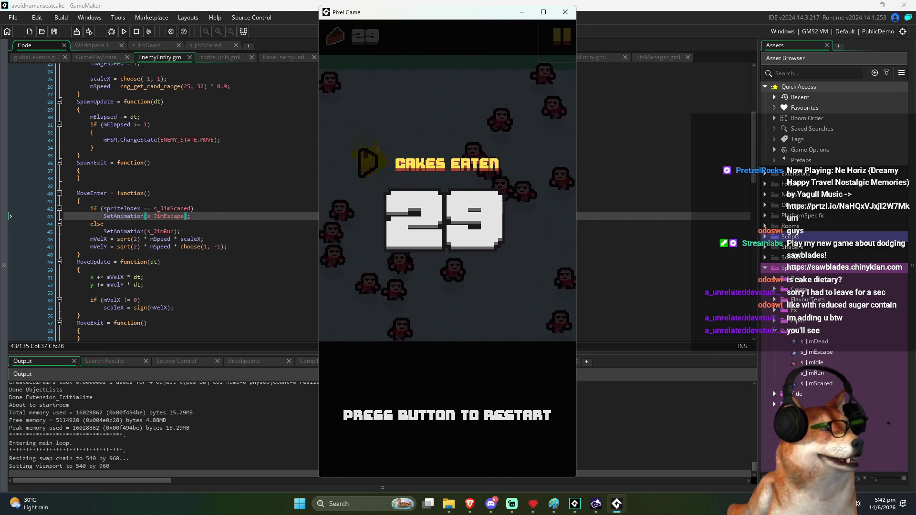
Step: Restart and play one more joystick round, then quit the game with Escape and switch to Pyxel Edit
left_click(506, 164)
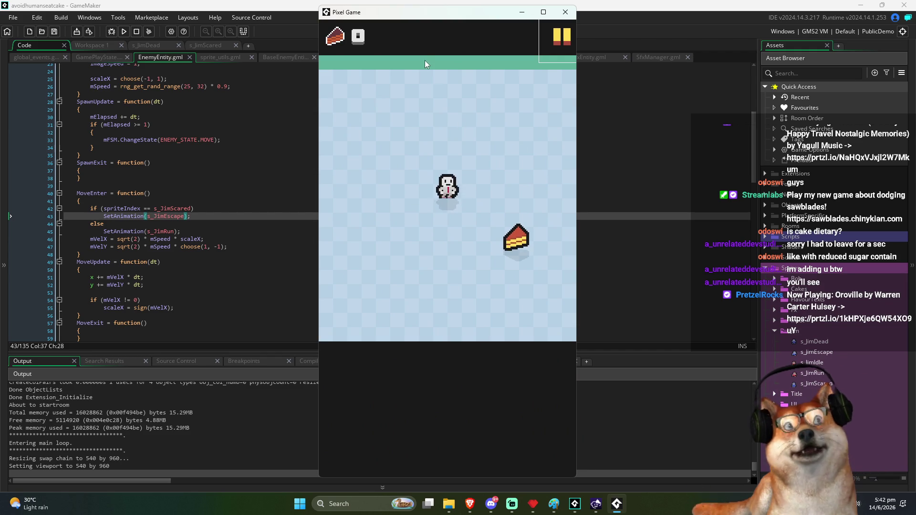
left_click_drag(422, 16, 472, 16)
mouse_move(528, 118)
left_mouse_down()
mouse_move(559, 123)
mouse_move(385, 180)
mouse_move(387, 187)
left_mouse_up()
mouse_move(493, 323)
left_mouse_down()
mouse_move(519, 317)
mouse_move(479, 441)
mouse_move(535, 378)
mouse_move(433, 450)
mouse_move(526, 294)
mouse_move(419, 367)
mouse_move(478, 334)
mouse_move(507, 257)
mouse_move(386, 381)
mouse_move(571, 387)
mouse_move(470, 403)
mouse_move(506, 470)
mouse_move(499, 454)
mouse_move(413, 481)
mouse_move(415, 492)
mouse_move(543, 374)
mouse_move(448, 341)
mouse_move(594, 309)
mouse_move(609, 281)
left_mouse_up()
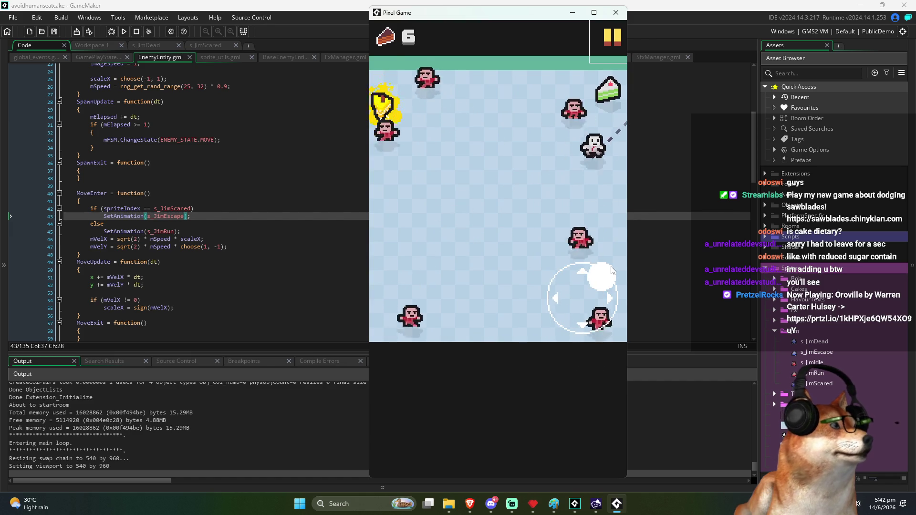
mouse_move(476, 454)
left_mouse_down()
mouse_move(461, 477)
mouse_move(419, 364)
mouse_move(366, 409)
mouse_move(403, 393)
mouse_move(527, 409)
mouse_move(618, 359)
mouse_move(625, 394)
mouse_move(673, 302)
mouse_move(658, 413)
mouse_move(609, 377)
mouse_move(490, 352)
mouse_move(517, 414)
mouse_move(442, 328)
mouse_move(446, 317)
mouse_move(475, 322)
mouse_move(504, 262)
mouse_move(418, 305)
mouse_move(520, 388)
mouse_move(528, 422)
mouse_move(442, 423)
mouse_move(549, 424)
mouse_move(541, 355)
mouse_move(476, 352)
mouse_move(444, 362)
mouse_move(415, 413)
left_mouse_up()
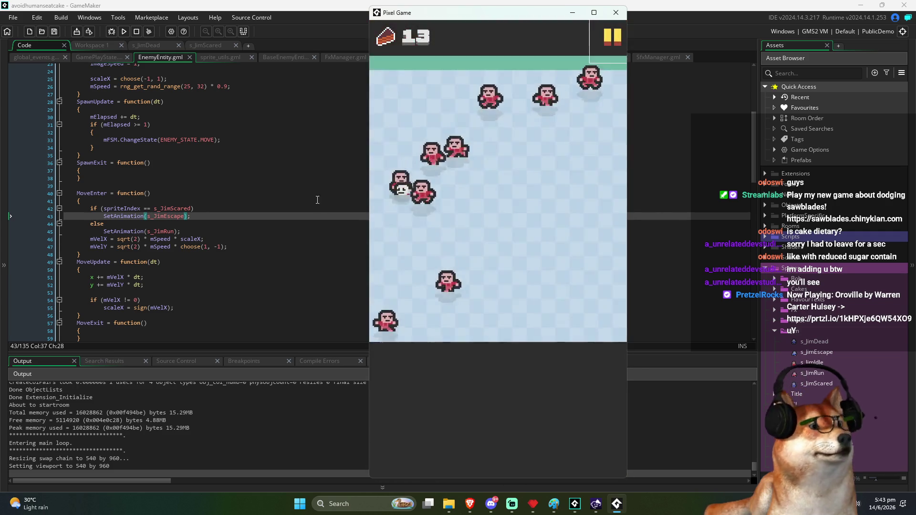
key("Escape")
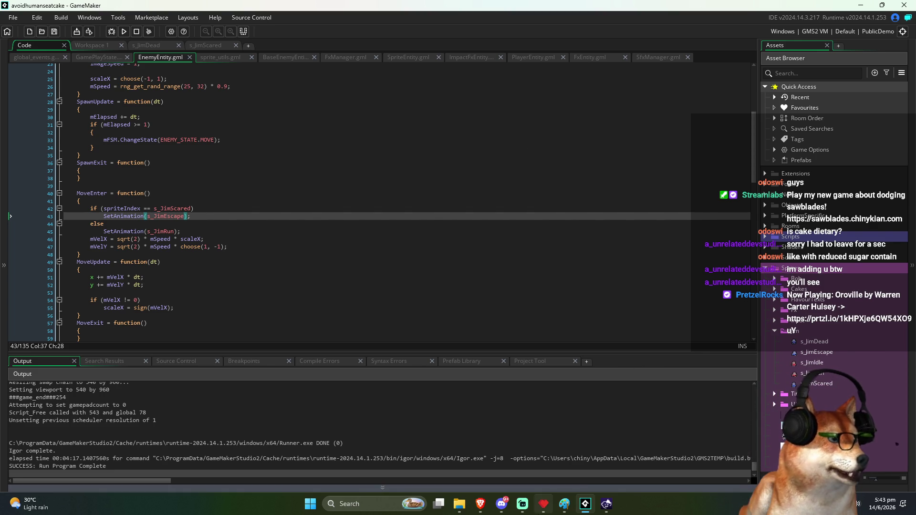
left_click(544, 504)
scroll(431, 282, "down", 2)
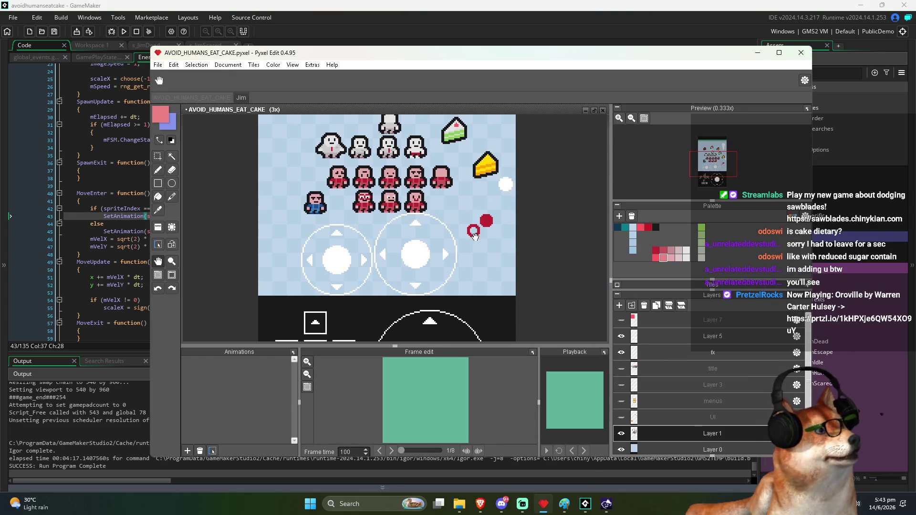
mouse_move(462, 225)
left_mouse_down()
mouse_move(456, 163)
mouse_move(450, 238)
left_mouse_up()
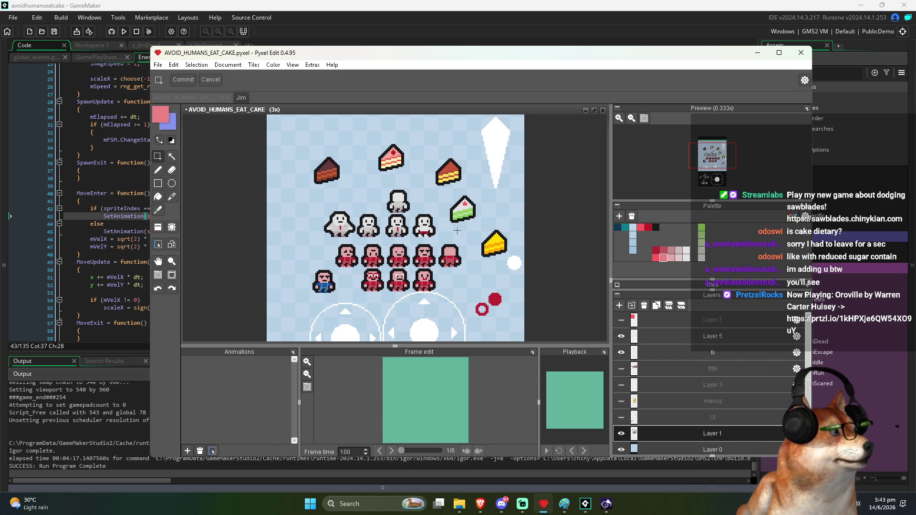
key("alt+Tab")
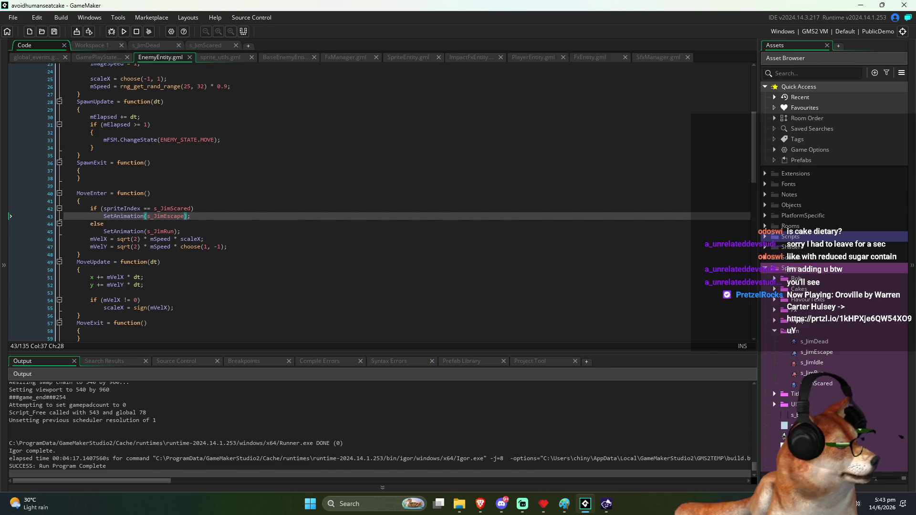
left_click(778, 288)
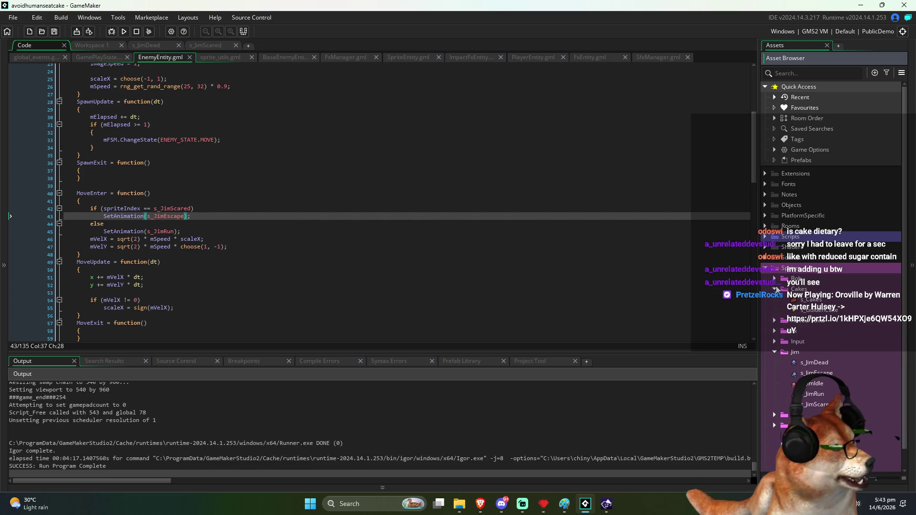
Step: Open the s_CakeAuraFx sprite from the Fx folder and preview its animation
left_click(775, 331)
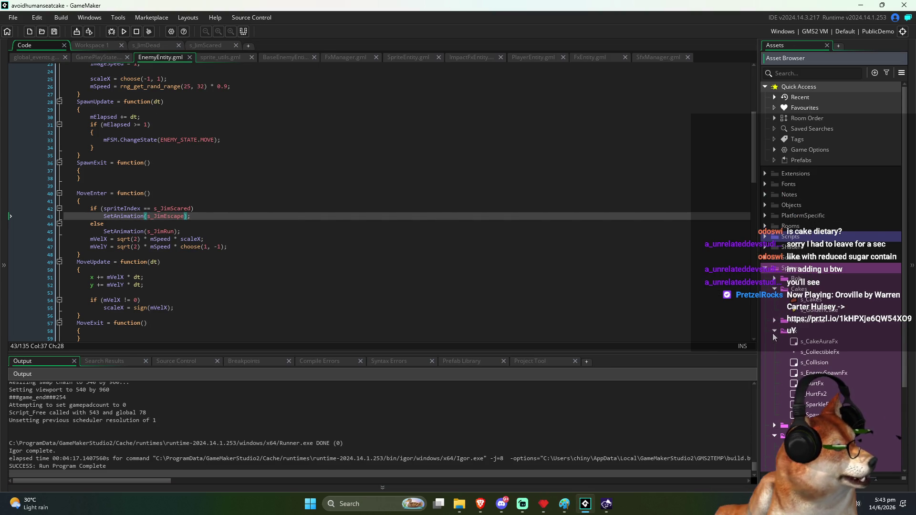
double_click(820, 341)
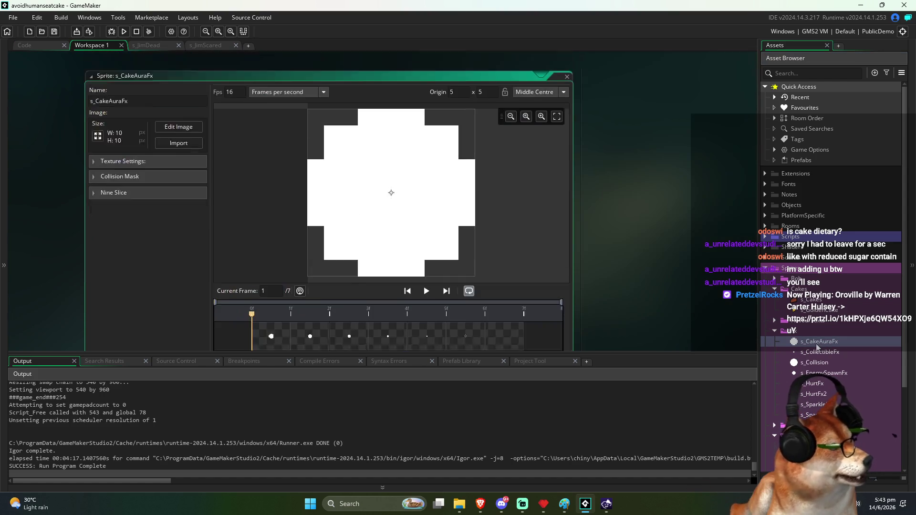
left_click(427, 273)
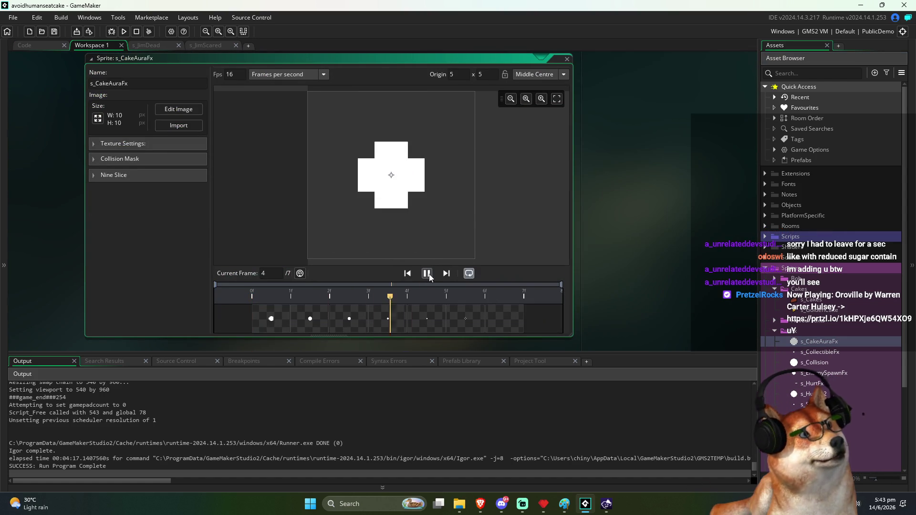
left_click(430, 275)
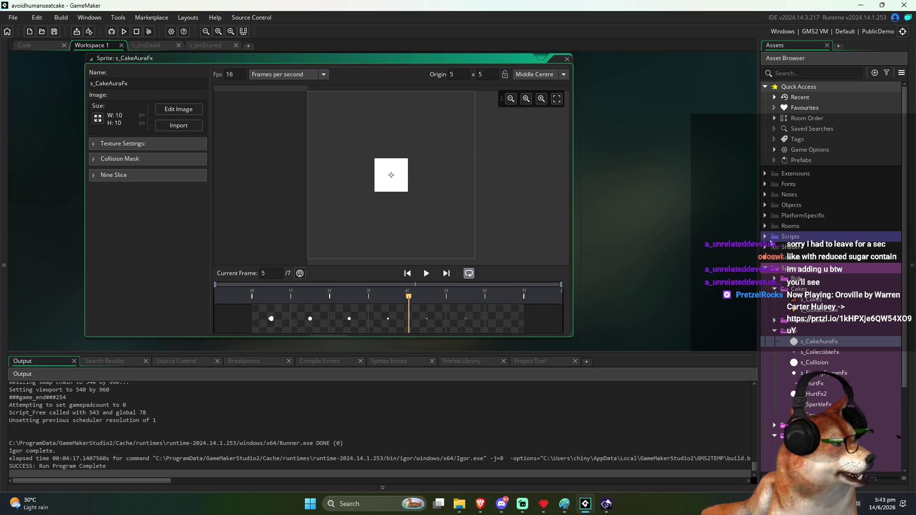
Step: Expand Scripts > Game > Entities, select ImpactFxEntity, then open GoldenCakeEntity's code
left_click(766, 237)
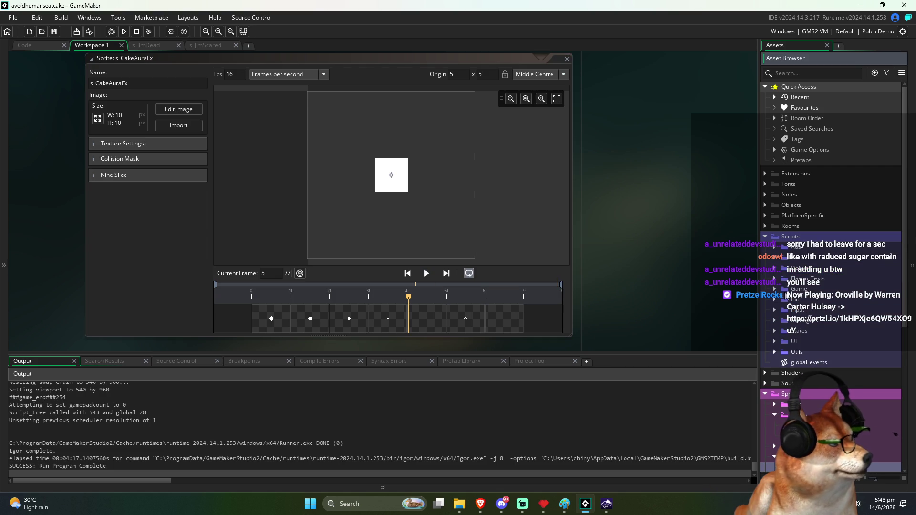
left_click(775, 289)
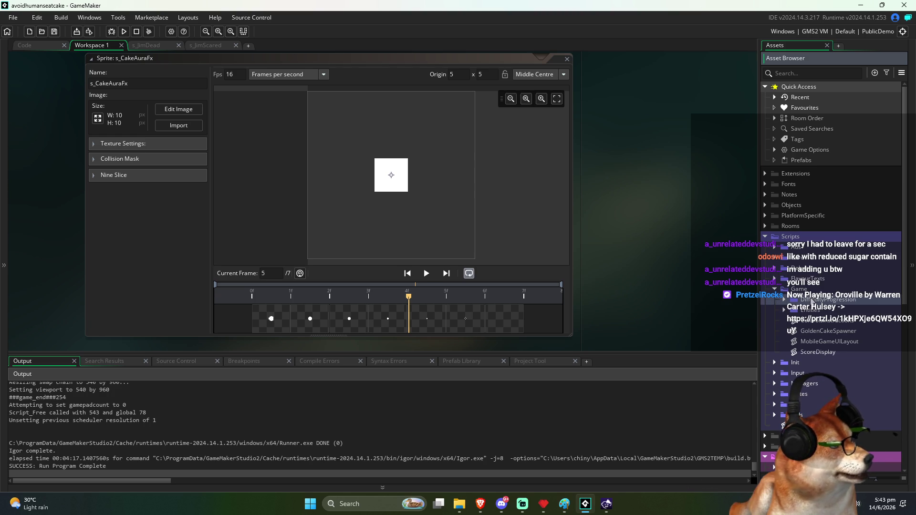
left_click(785, 310)
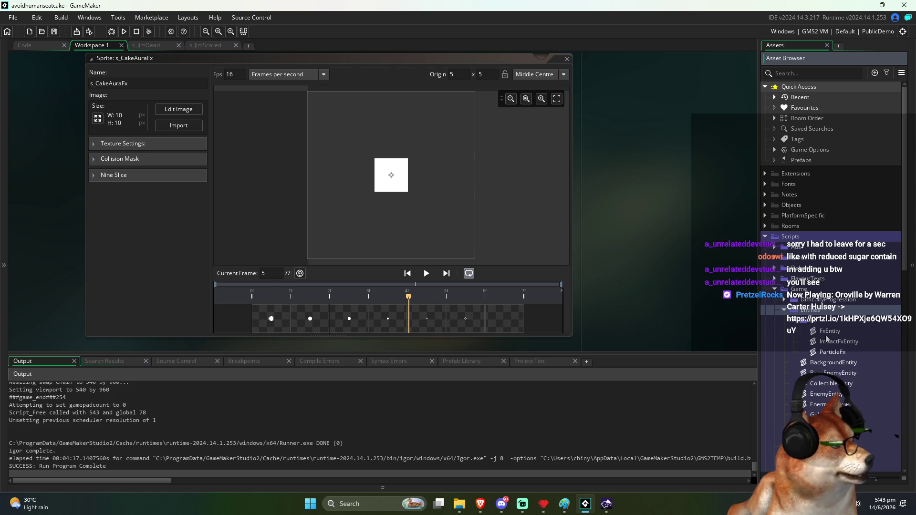
left_click(836, 343)
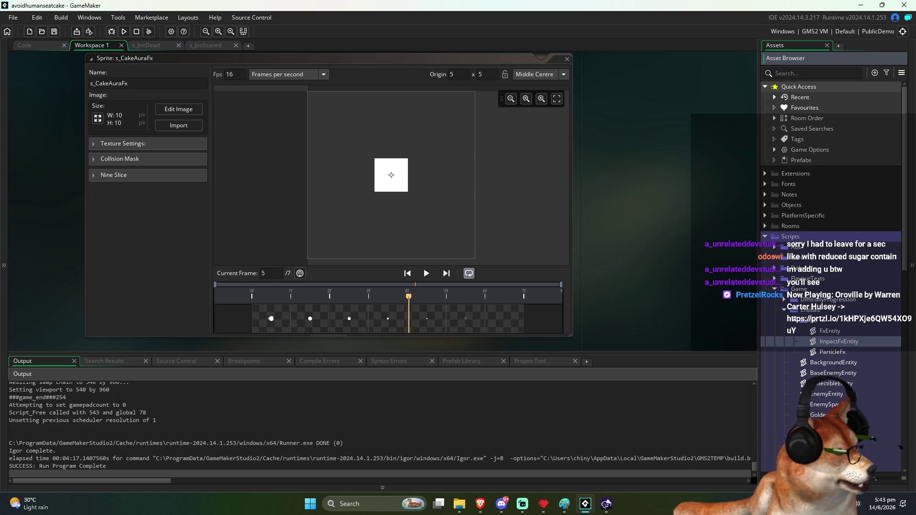
left_click(825, 415)
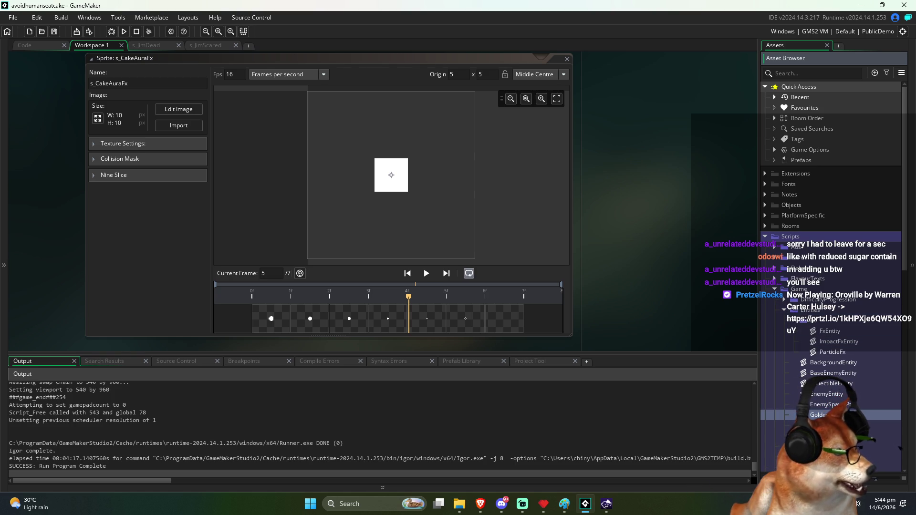
scroll(831, 286, "down", 1)
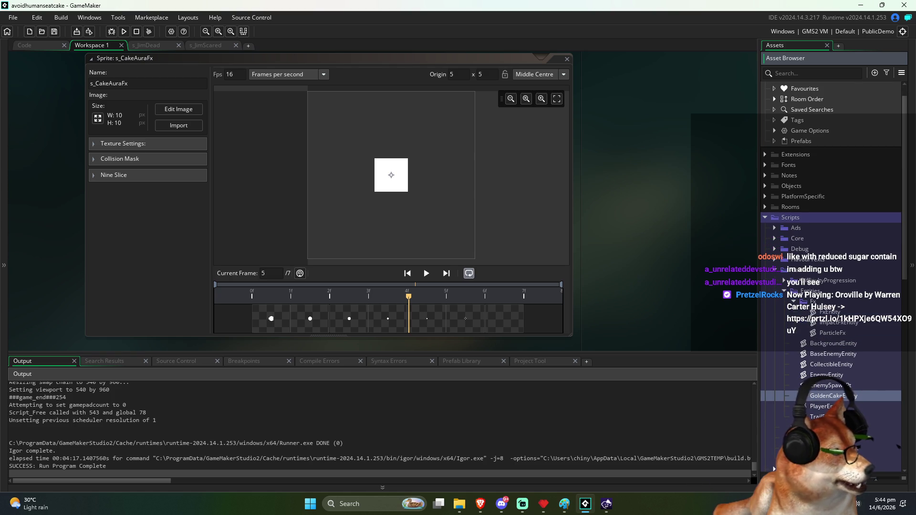
double_click(835, 399)
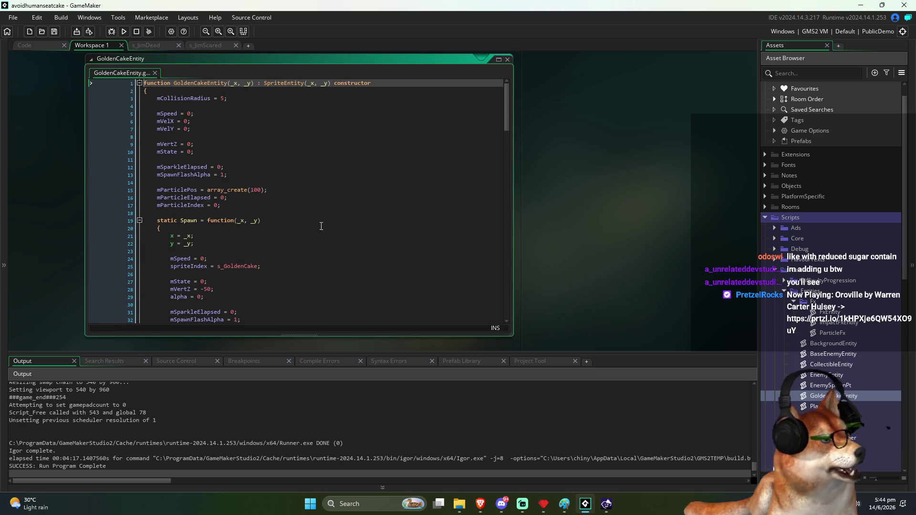
Step: Highlight the particle variable declarations on lines 15–17 of GoldenCakeEntity
left_click_drag(201, 180, 263, 196)
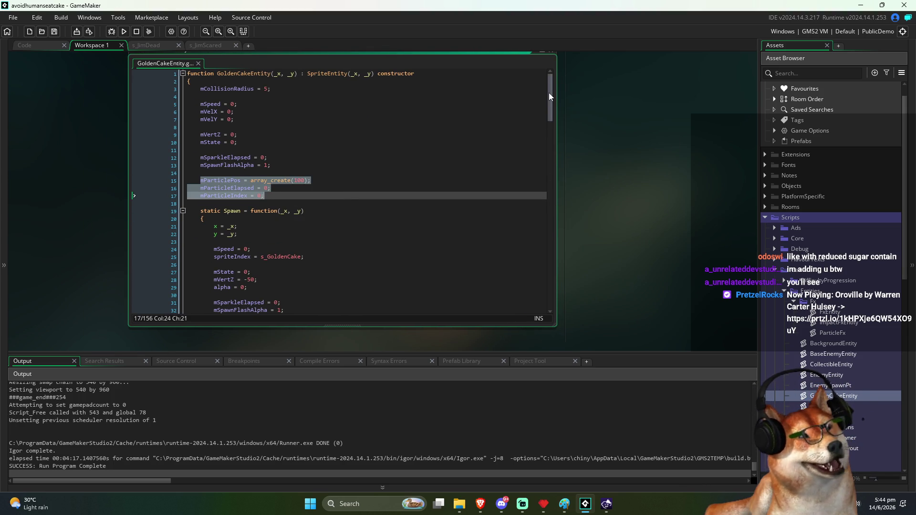
mouse_move(550, 95)
left_mouse_down()
mouse_move(593, 271)
mouse_move(586, 86)
left_mouse_up()
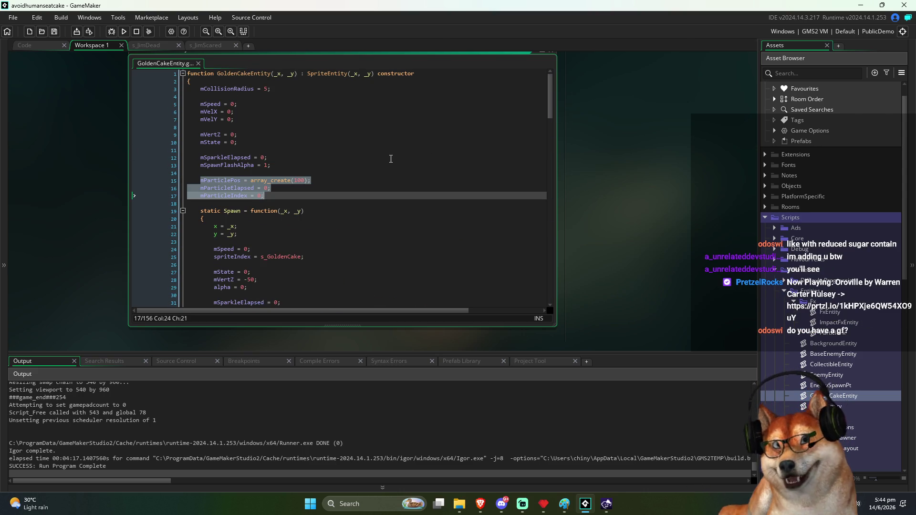
left_click(291, 193)
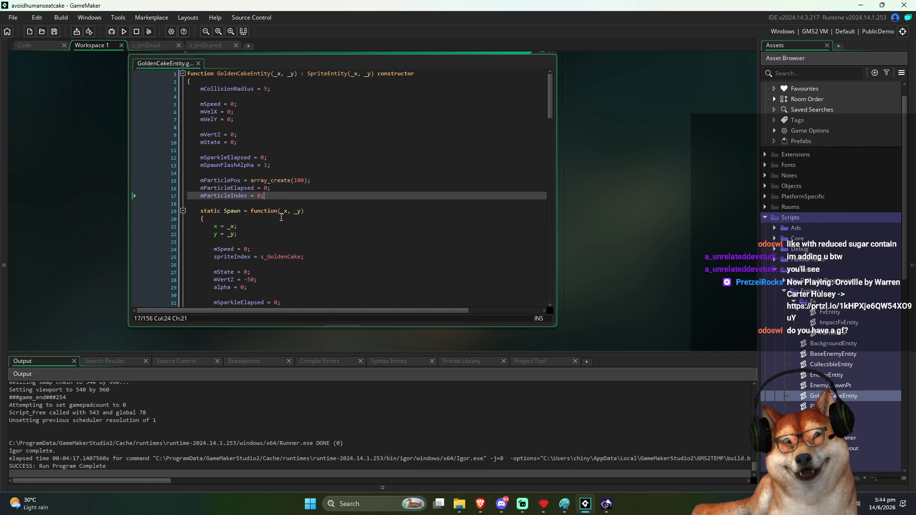
left_click(202, 182)
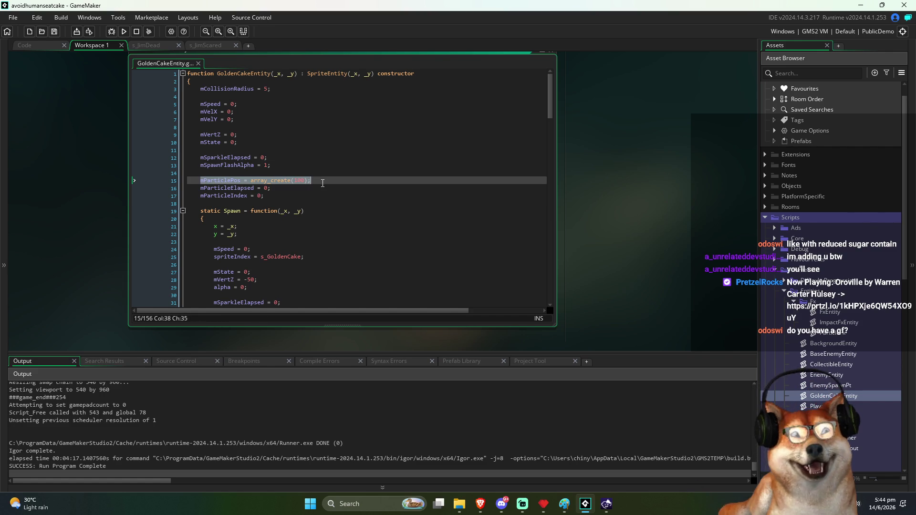
left_click(303, 196)
mouse_move(245, 192)
left_mouse_down()
mouse_move(188, 180)
mouse_move(310, 182)
mouse_move(270, 197)
mouse_move(199, 183)
left_mouse_up()
left_click(202, 182)
left_click(270, 198)
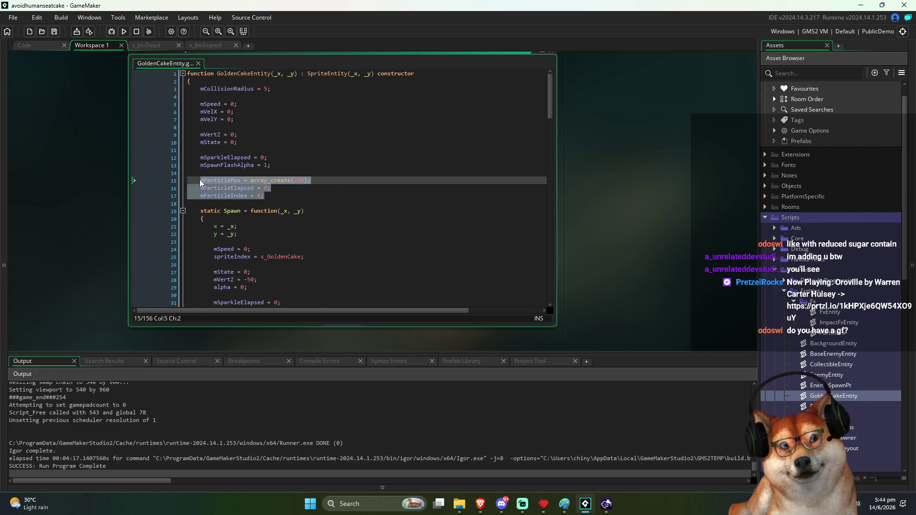
left_click_drag(270, 197, 196, 183)
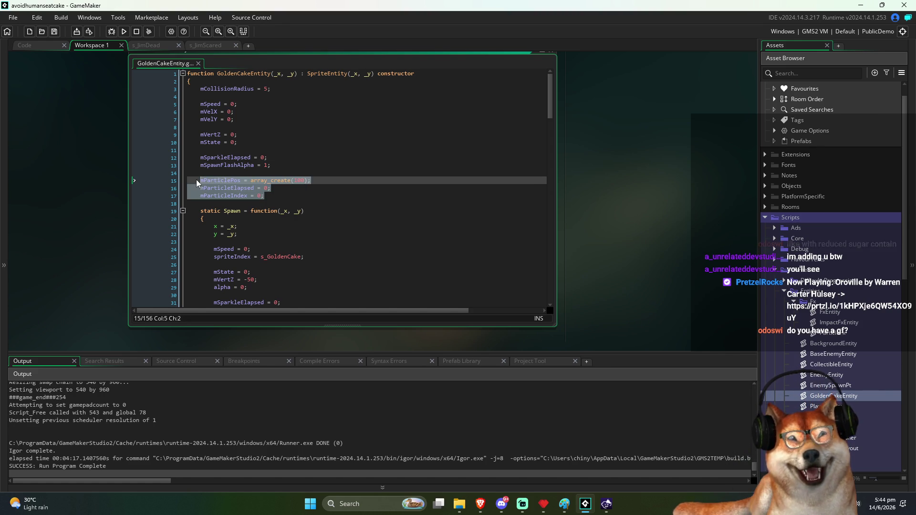
Step: Select mParticlePos on line 15 and search the script for it with Ctrl+F
double_click(216, 182)
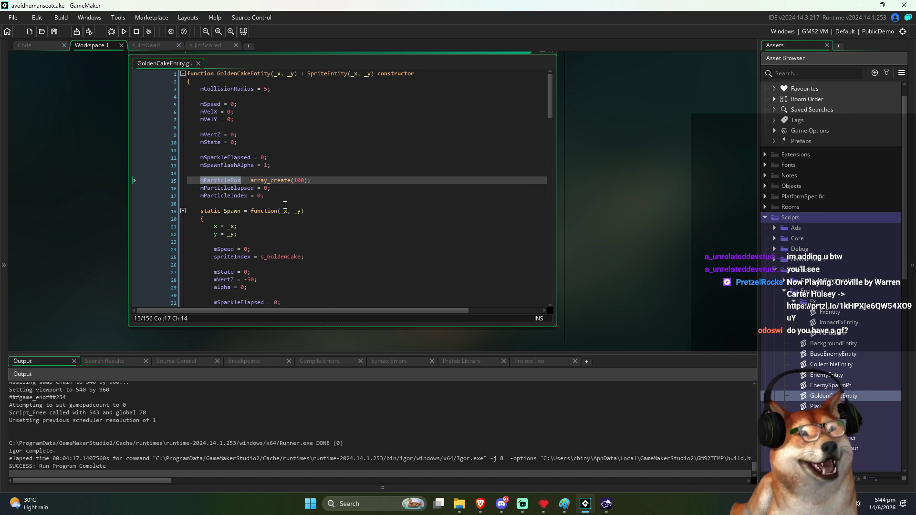
left_click(286, 203)
left_click_drag(203, 177, 229, 197)
left_click(210, 183)
double_click(210, 183)
left_click(310, 200)
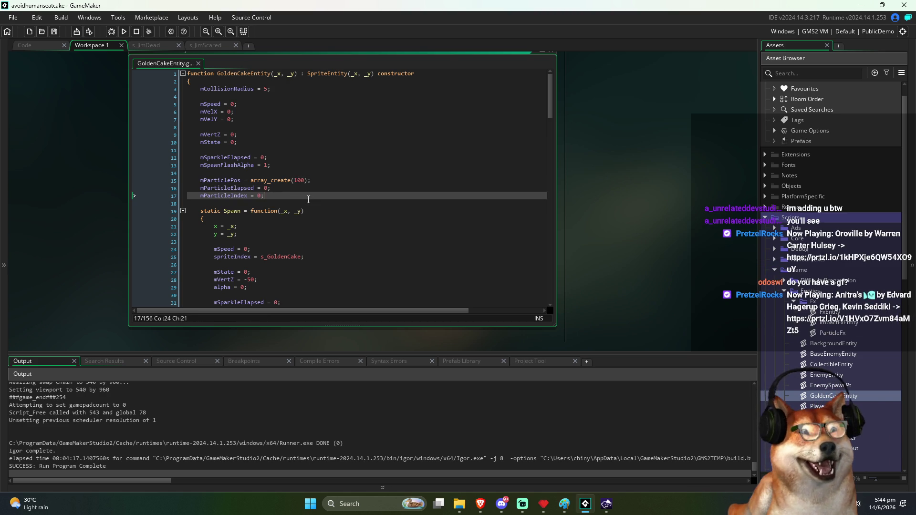
left_click(214, 184)
key("ctrl+f")
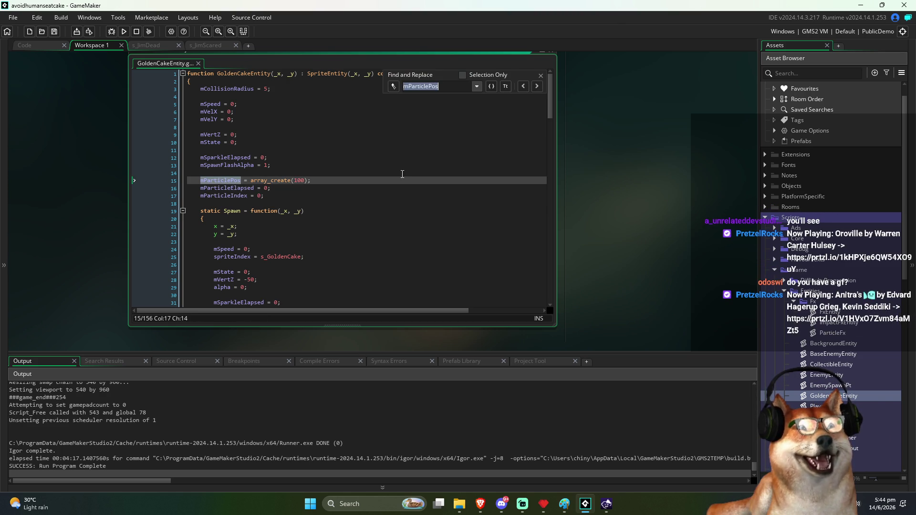
Step: Jump to the next mParticlePos use on line 37, then close the Find panel
left_click(535, 87)
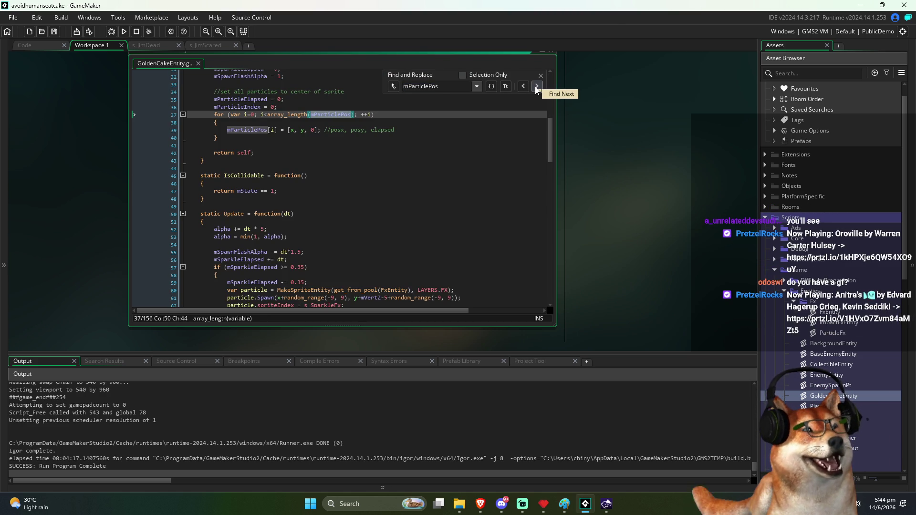
scroll(446, 164, "up", 2)
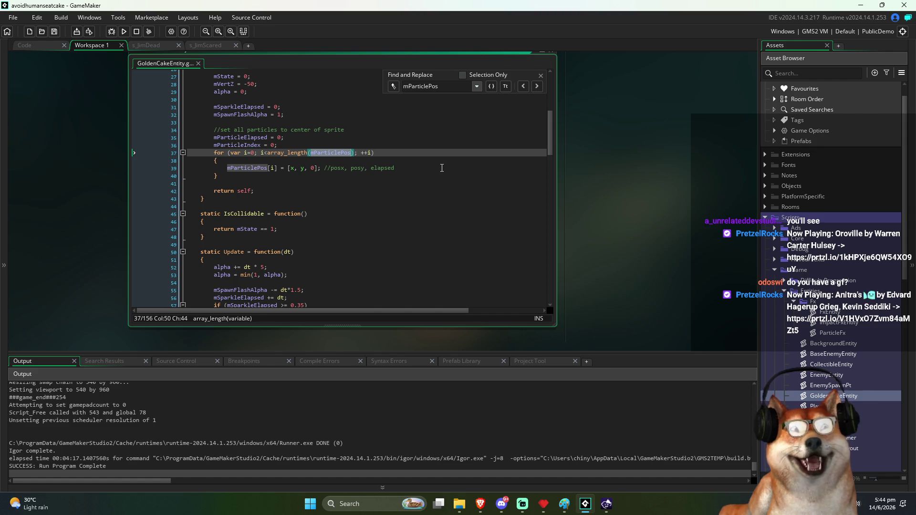
scroll(442, 168, "up", 2)
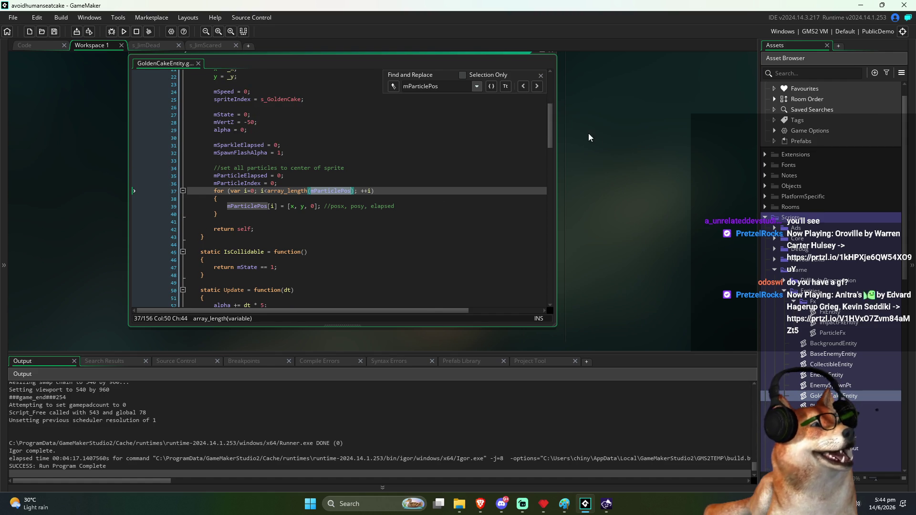
left_click_drag(588, 137, 616, 194)
left_click(333, 489)
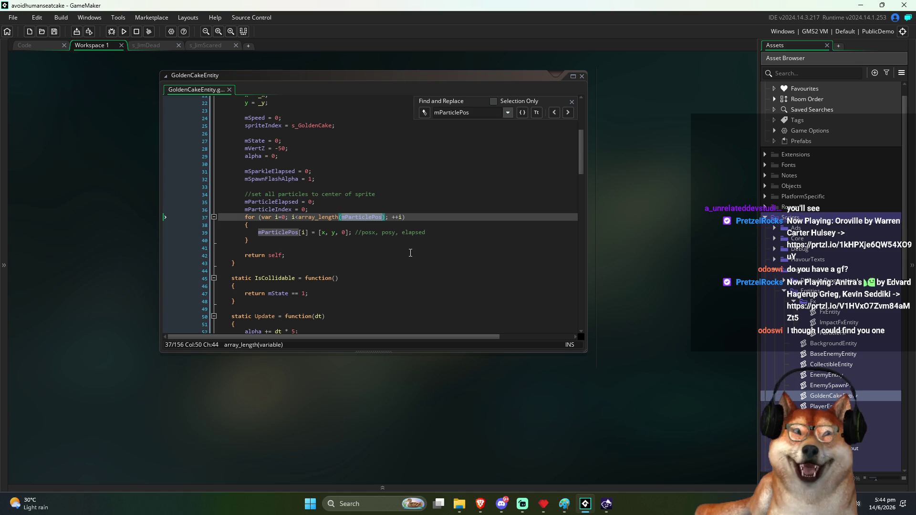
left_click(572, 101)
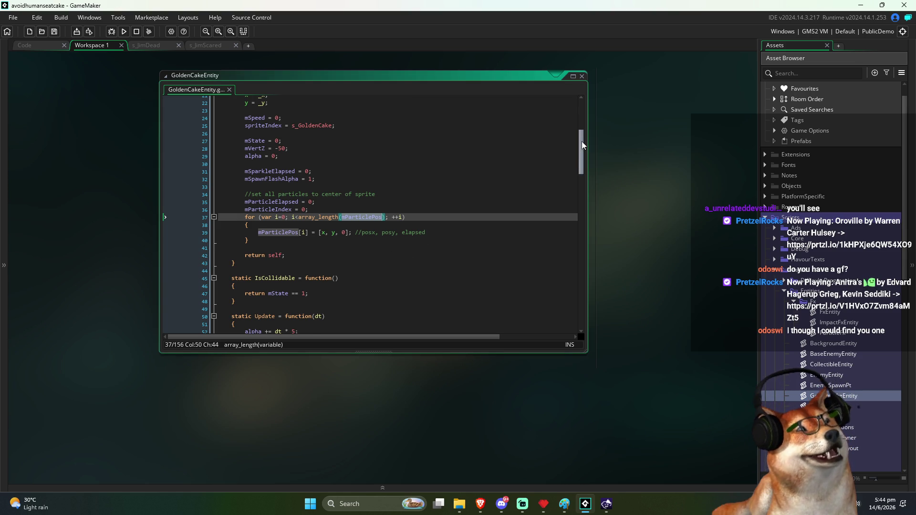
Step: Scroll through the Update function's particle code down to its per-particle update loop
left_click_drag(582, 141, 581, 153)
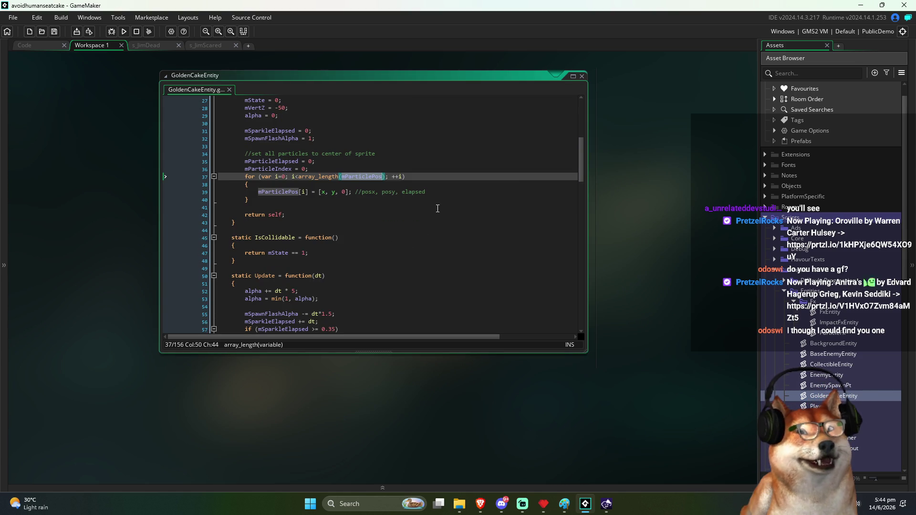
left_click(309, 202)
left_click(309, 207)
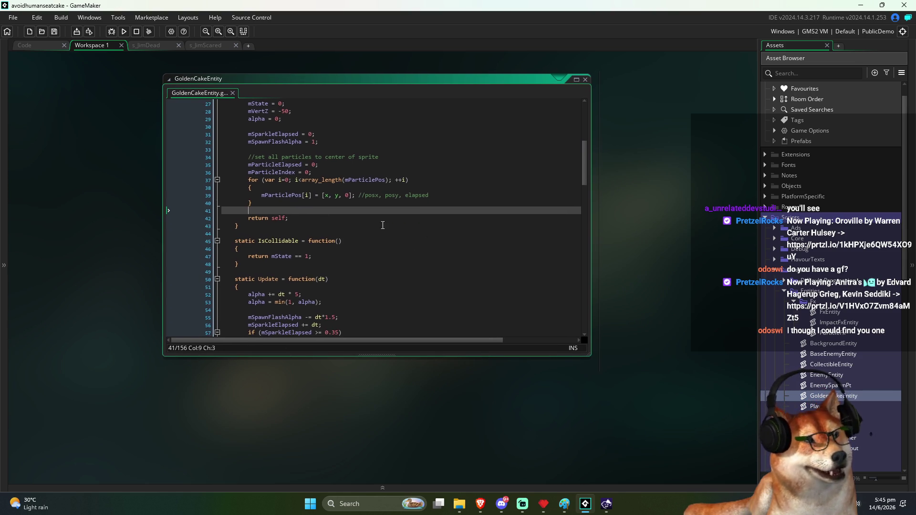
scroll(486, 235, "up", 2)
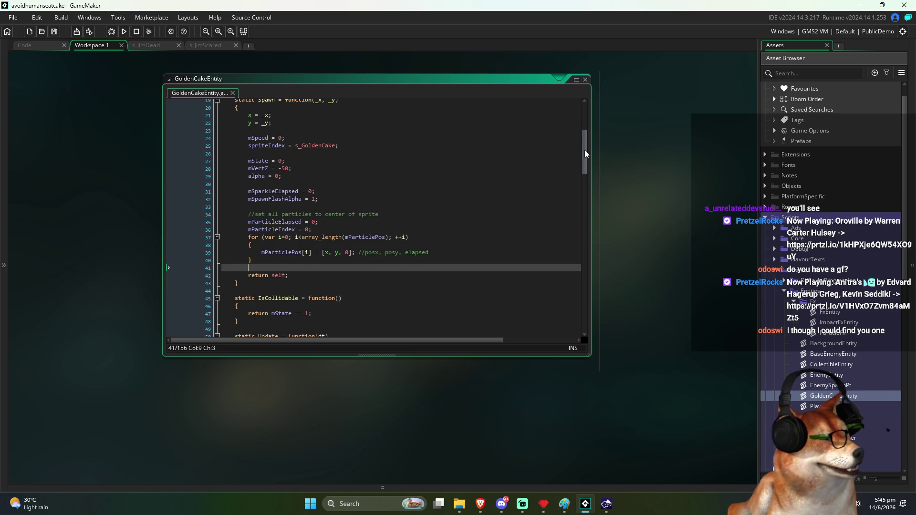
left_click_drag(586, 151, 585, 147)
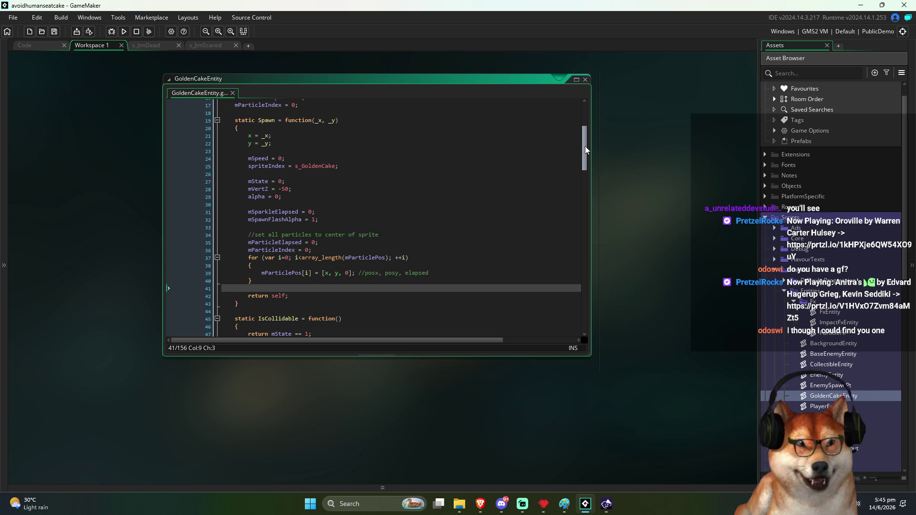
left_click_drag(585, 146, 585, 207)
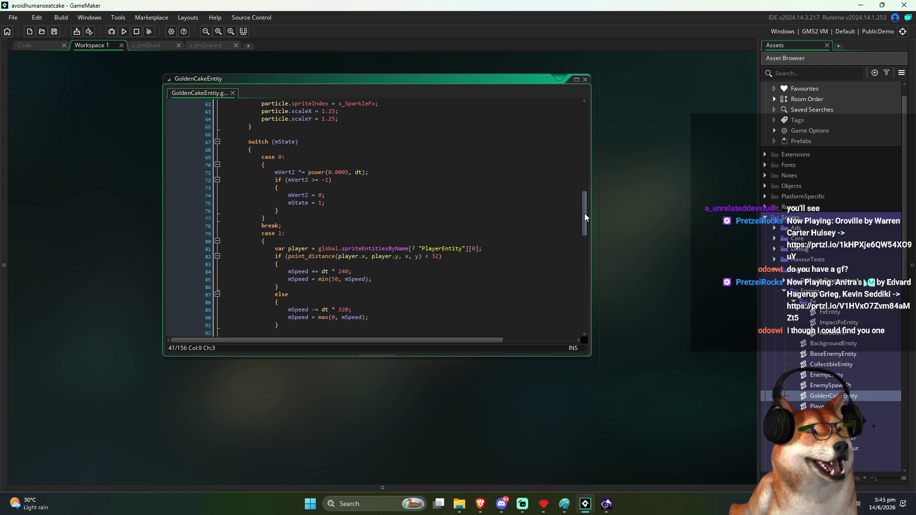
left_click_drag(584, 213, 580, 224)
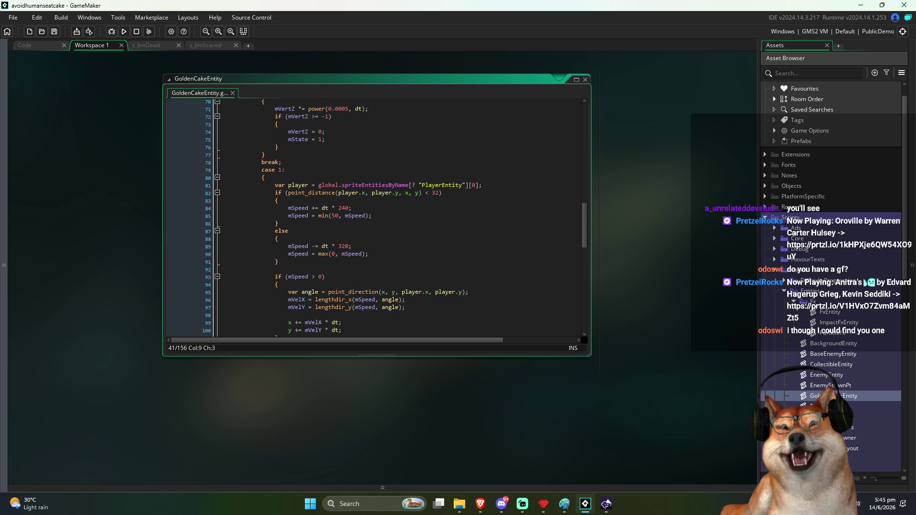
key("alt+Tab")
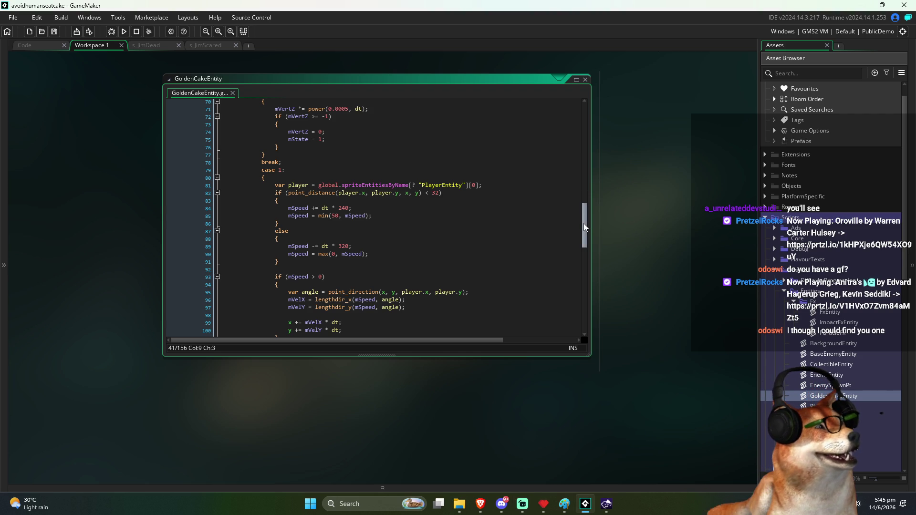
mouse_move(584, 224)
left_mouse_down()
mouse_move(577, 267)
mouse_move(579, 211)
mouse_move(566, 260)
left_mouse_up()
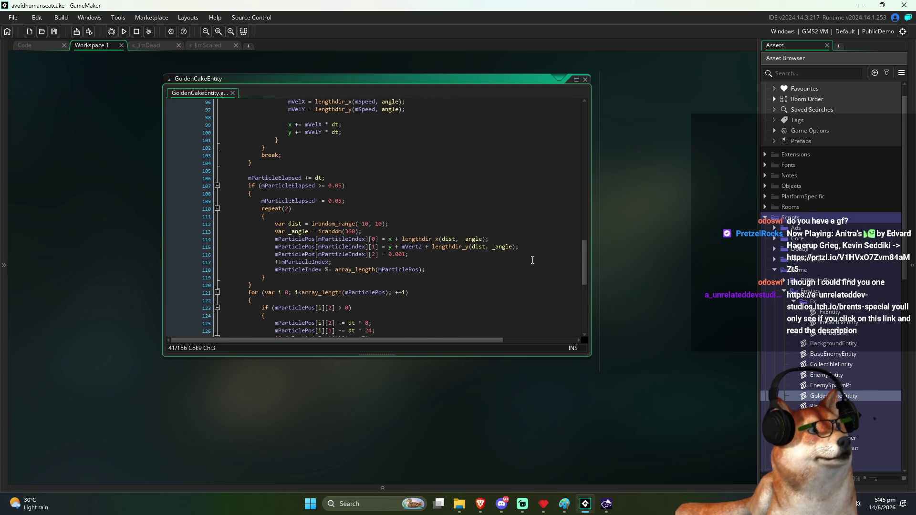
scroll(377, 256, "down", 2)
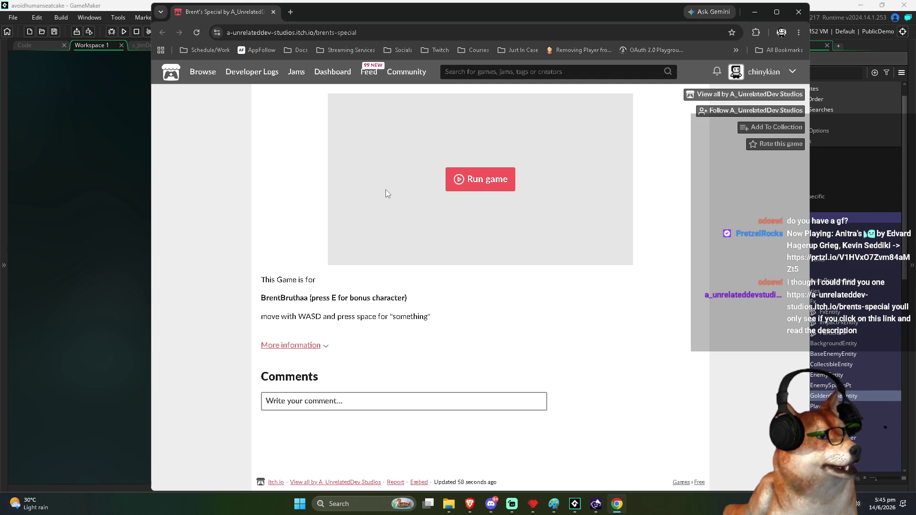
Step: Launch Brent's Special on its itch.io page and start playing from the title screen
left_click(469, 178)
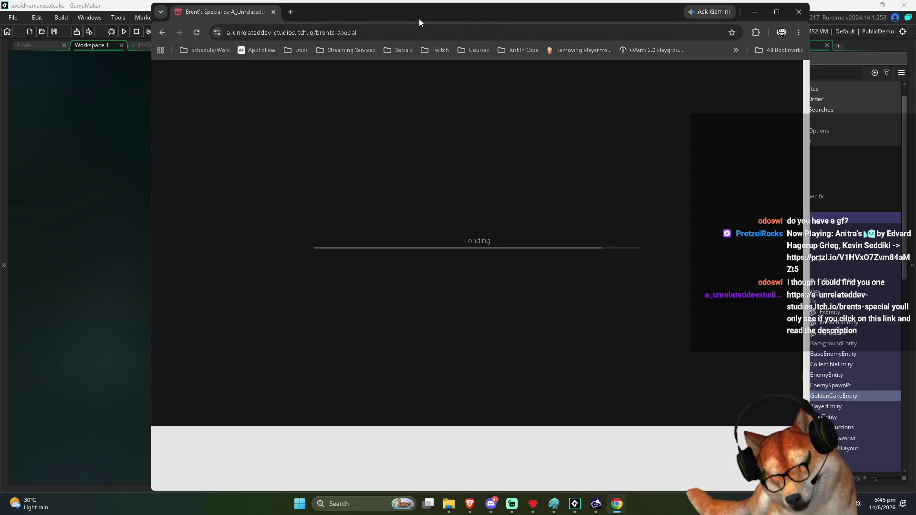
left_click_drag(419, 19, 411, 29)
key("q")
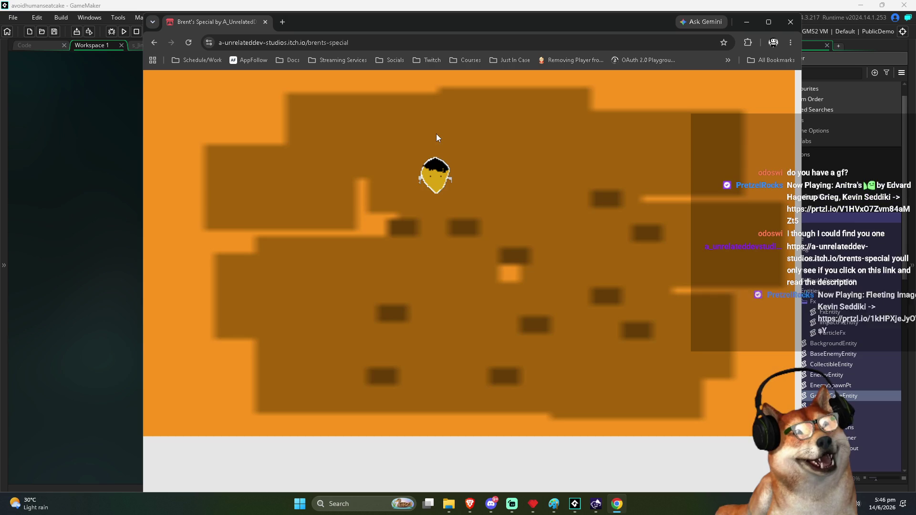
key("Left")
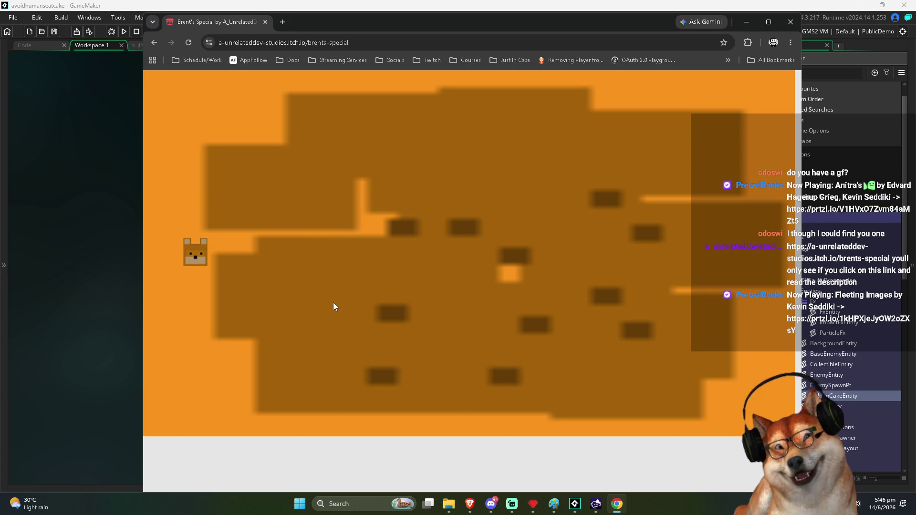
Step: Run and jump the dog around the orange level, then close the browser
key("Up")
key("Right")
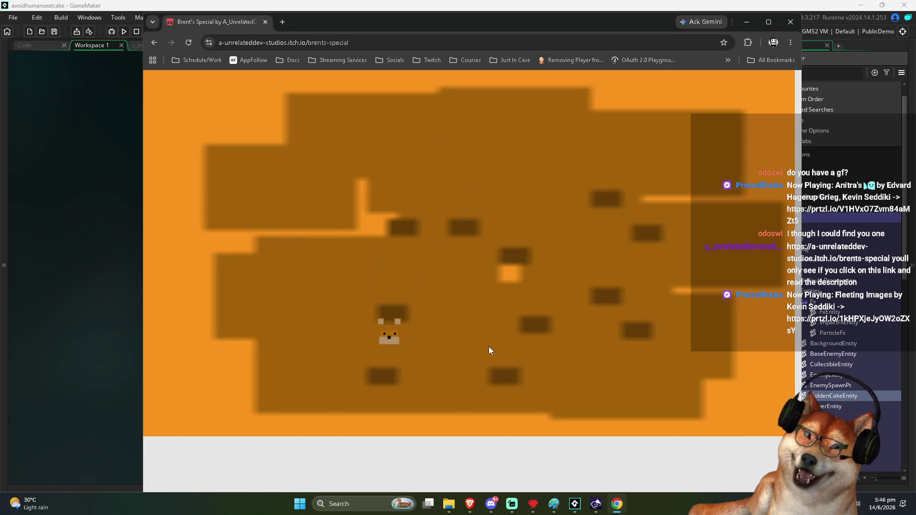
key("Up")
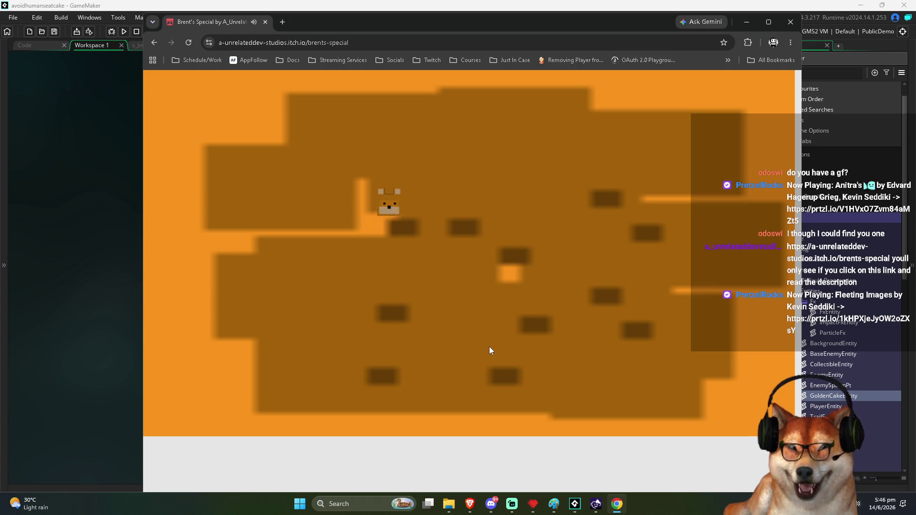
key("Right")
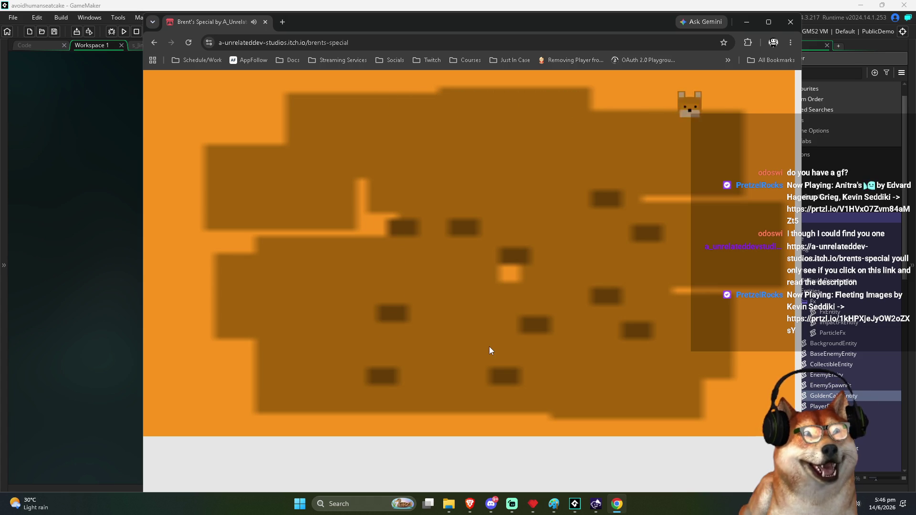
key("Left")
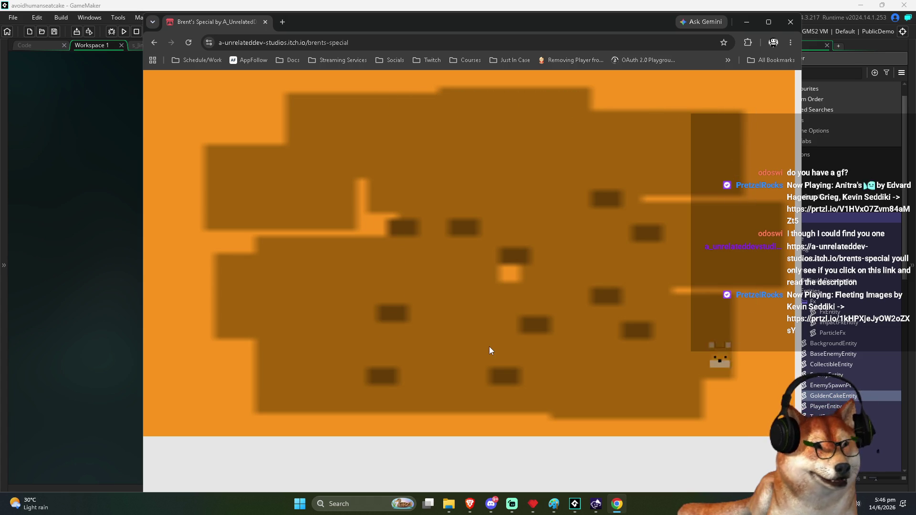
key("Left")
key("Up")
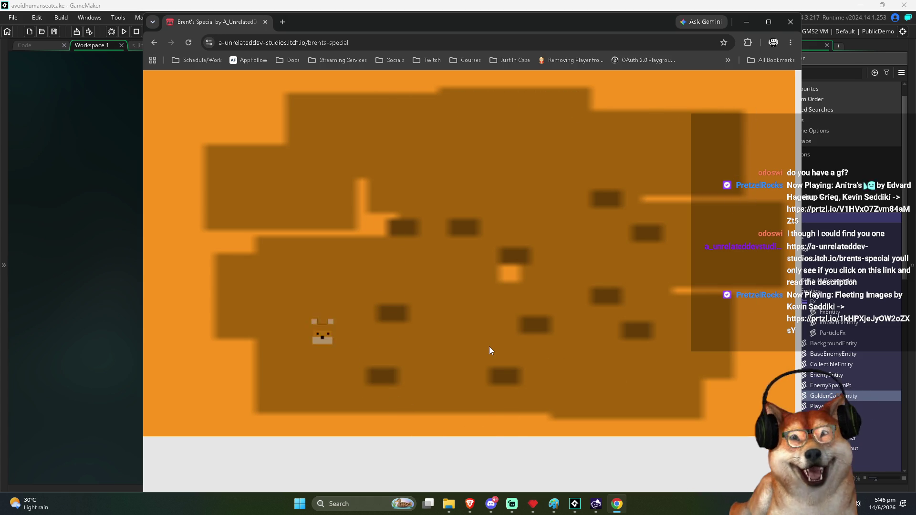
key("Right")
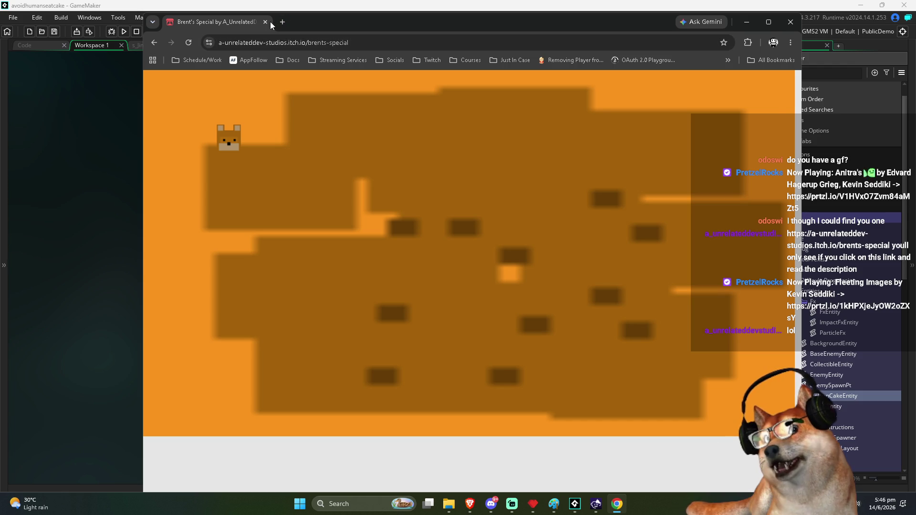
left_click(266, 21)
Step: Expand Game Options and open the HTML5 options showing Pixel Game and index.html
scroll(816, 196, "up", 1)
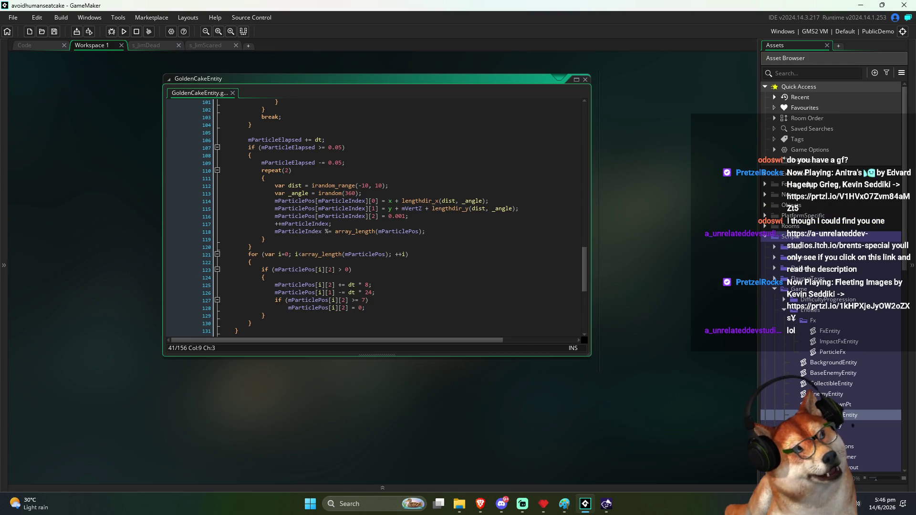
left_click(777, 150)
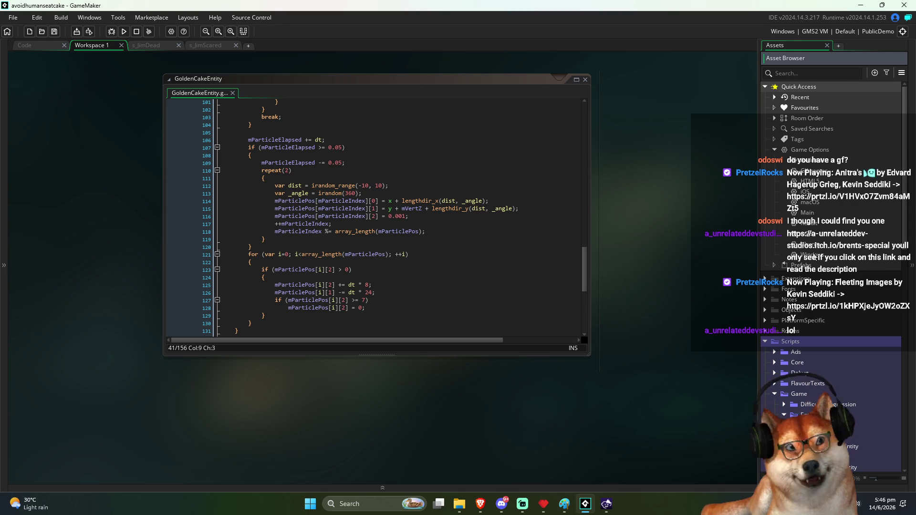
double_click(811, 182)
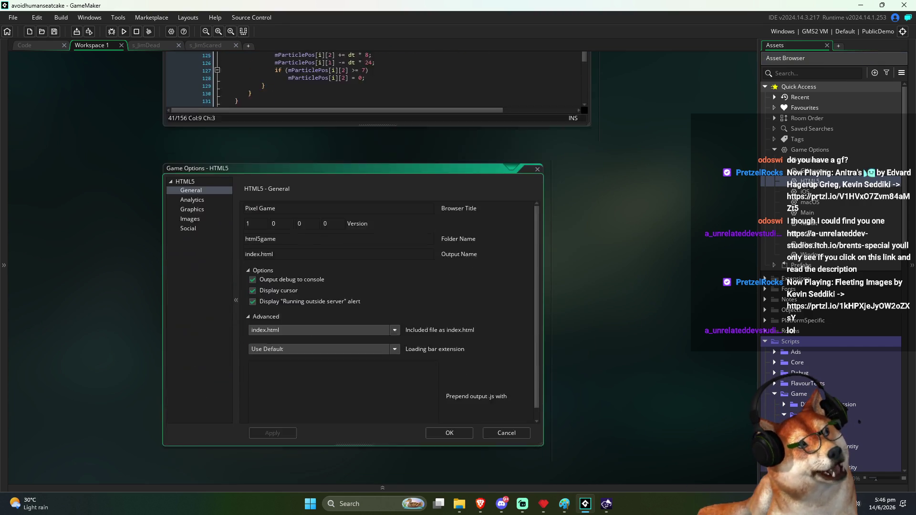
Step: Check the HTML5 Graphics page with colour interpolation off, then cancel without changes
left_click(200, 168)
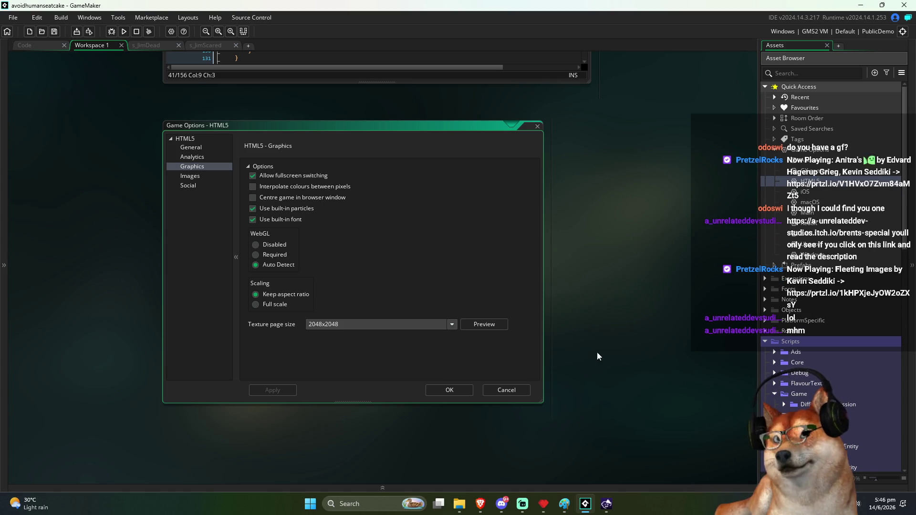
left_click(525, 389)
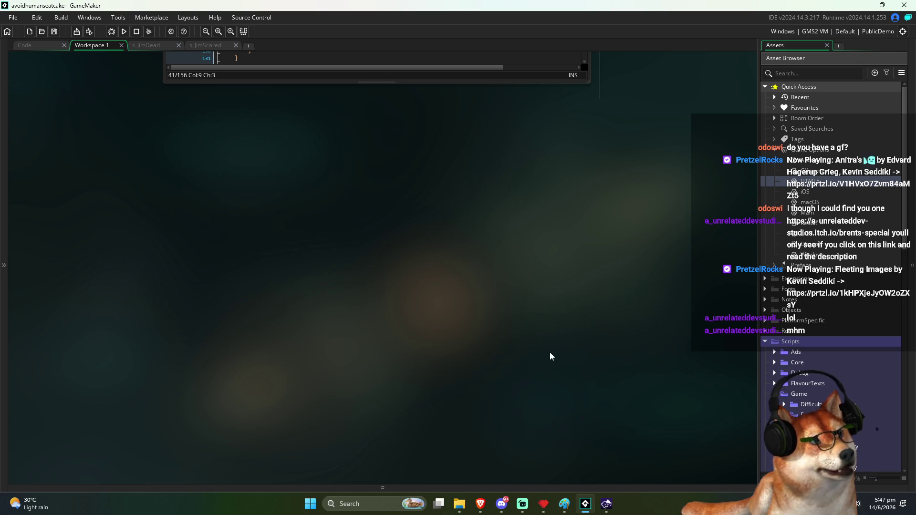
Step: Scroll up and pan the workspace down to bring the s_JimScared sprite editor into view
scroll(536, 344, "up", 8)
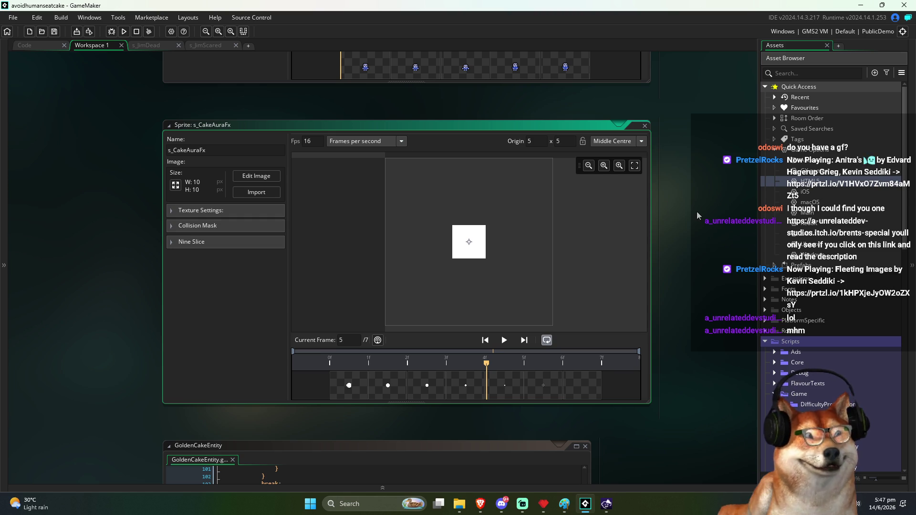
scroll(668, 214, "up", 5)
left_click_drag(648, 193, 653, 270)
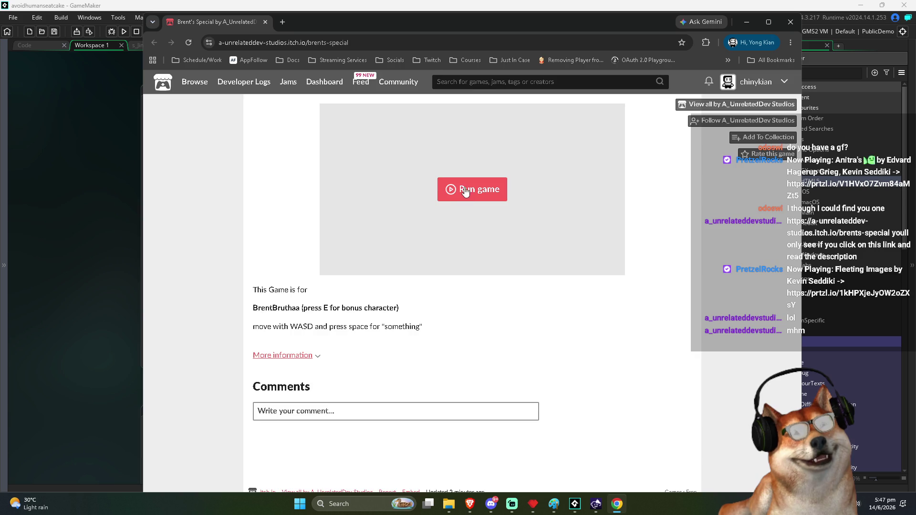
Step: Restart Brent's Special with Q, move down-left, and switch to the bonus dog character
left_click(465, 191)
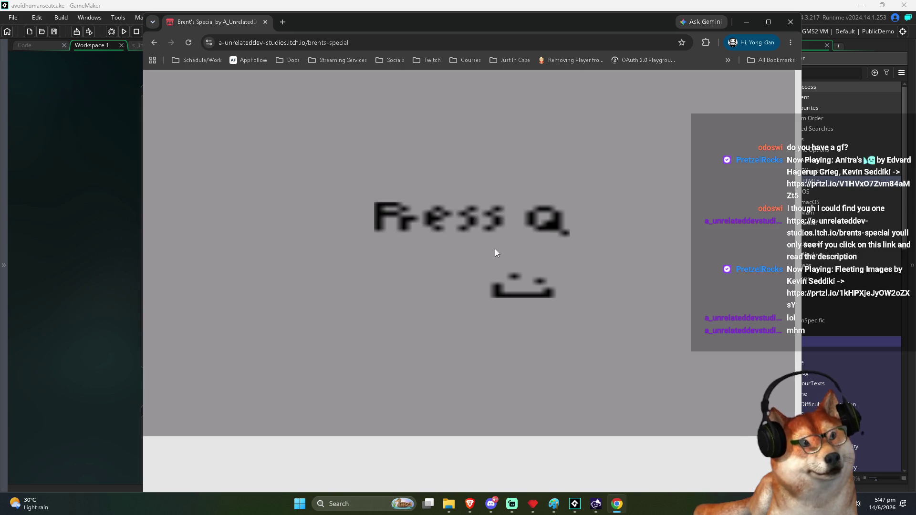
key("q")
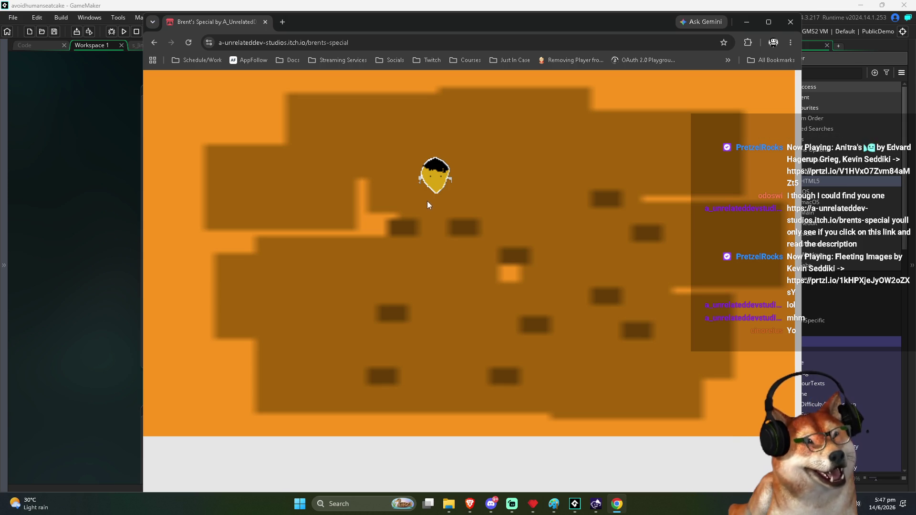
key("Left")
key("Down")
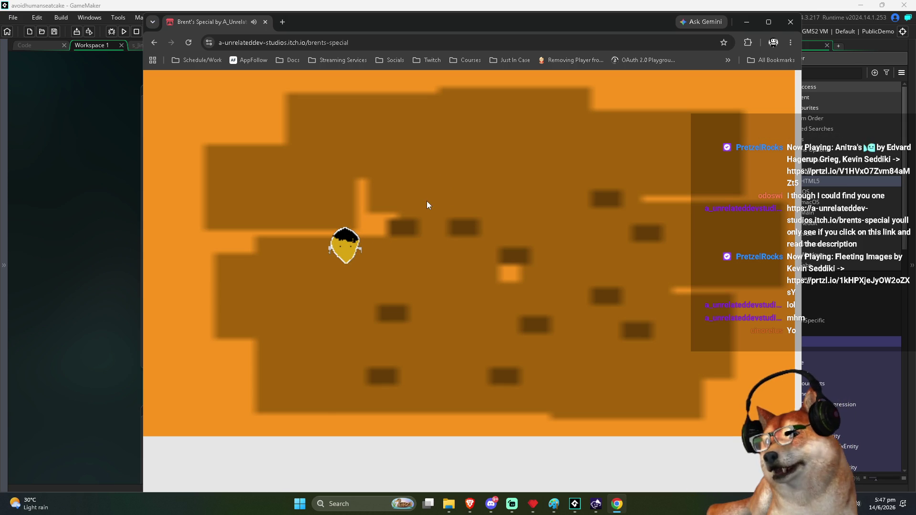
key("Left")
key("Up")
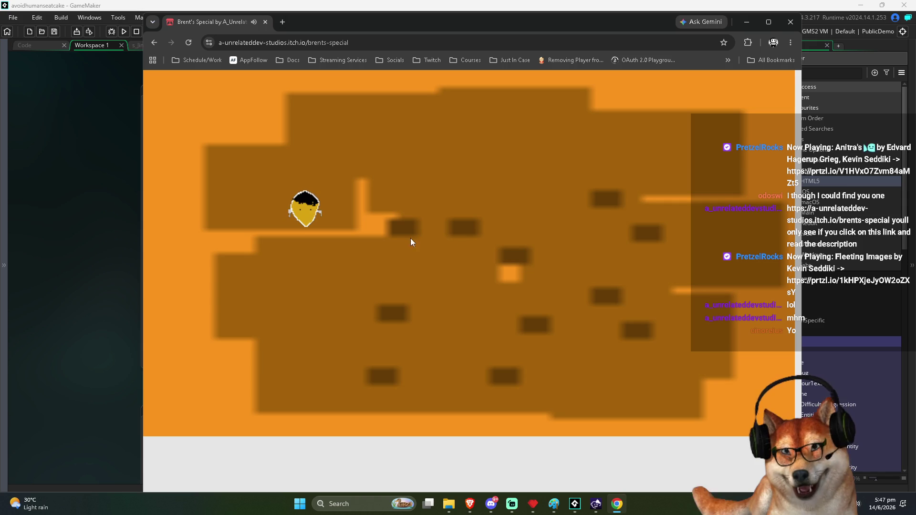
Step: Run and jump the dog across the upper ledges, then close the Chrome window
key("Left")
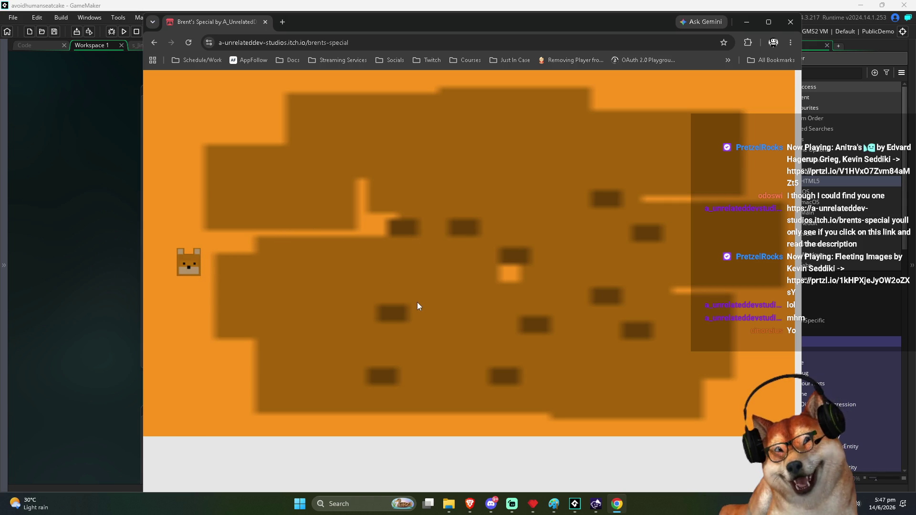
key("Up")
key("Up")
key("Right")
key("Down")
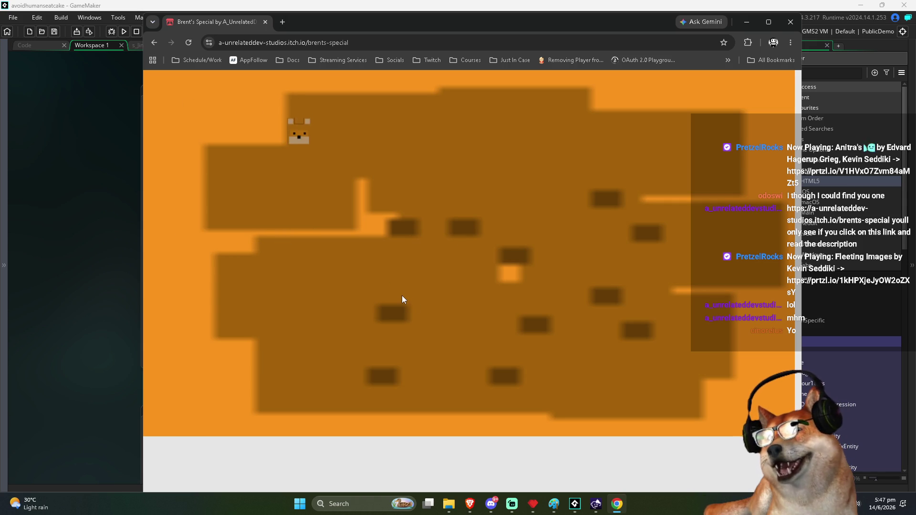
key("Left")
key("Up")
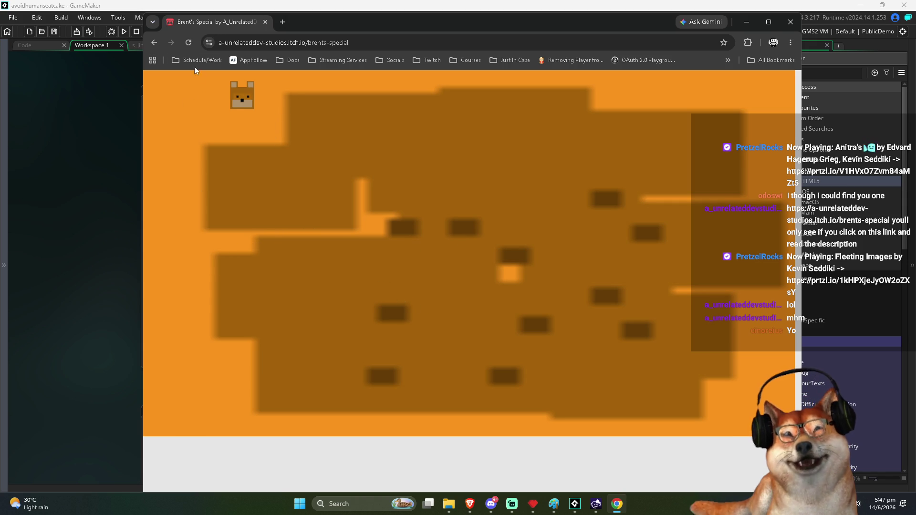
key("ctrl+w")
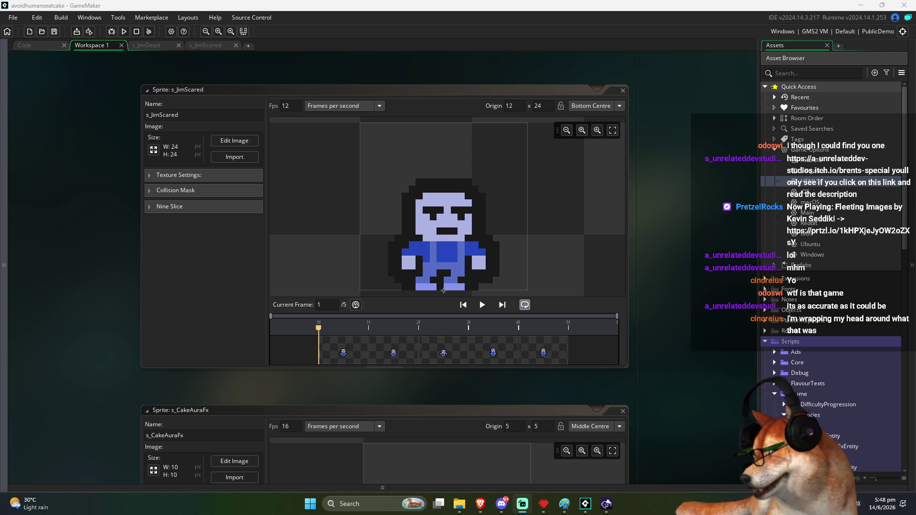
Step: Refocus GameMaker, build and run the cake game, and move the Pixel Game window up-left
left_click(685, 407)
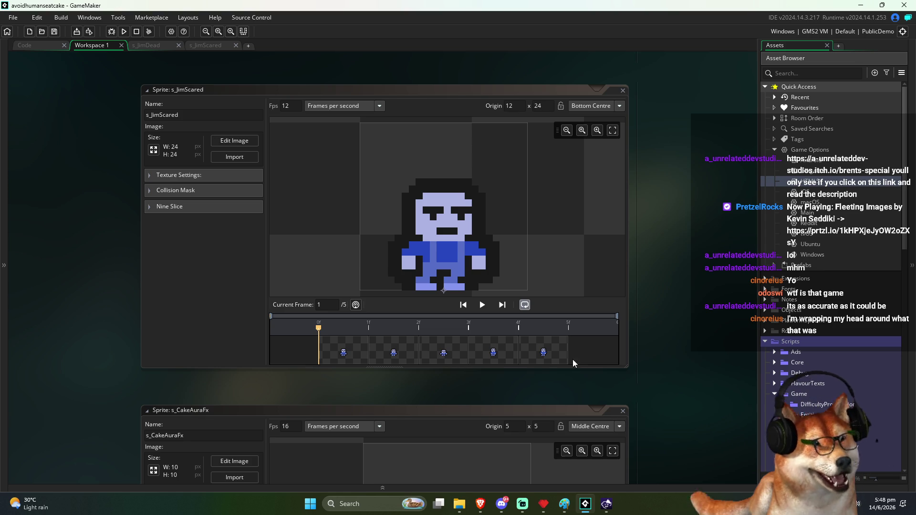
left_click(124, 31)
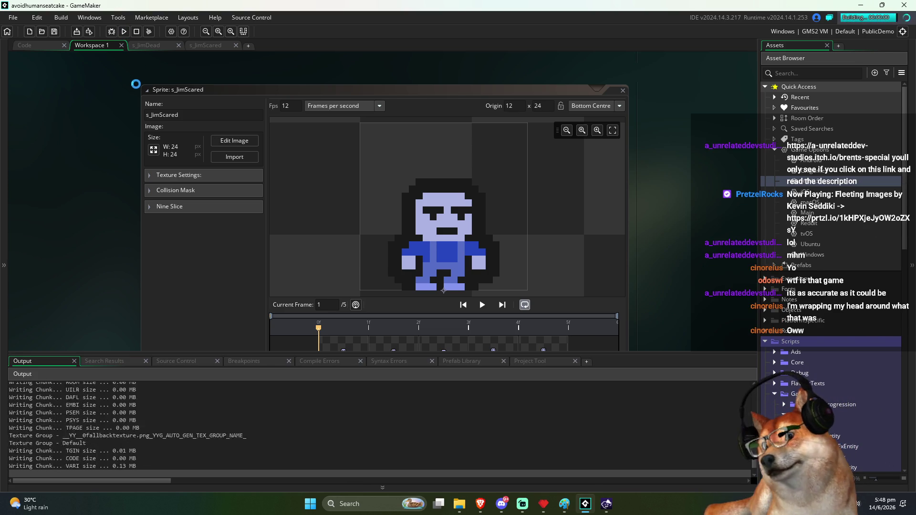
left_click_drag(466, 29, 445, 20)
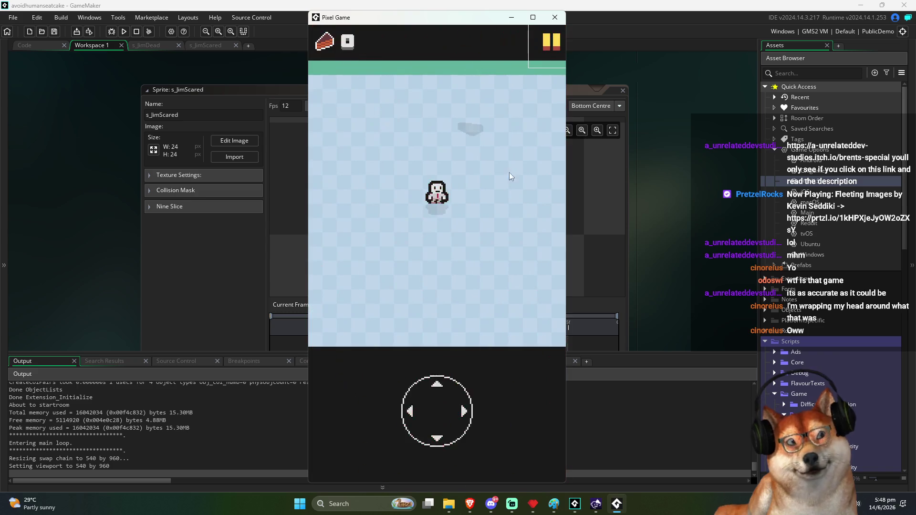
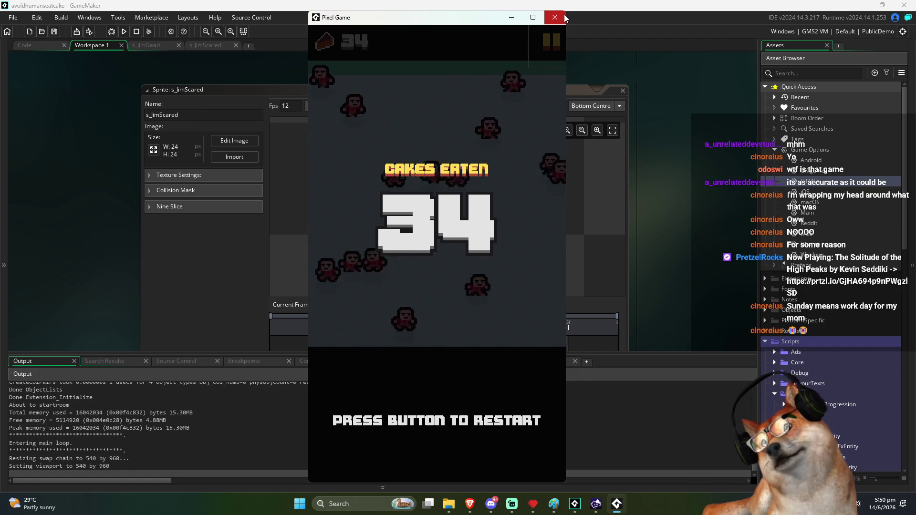
Step: Close the running Pixel Game test window to return to the s_JimScared sprite editor
left_click_drag(497, 19, 500, 17)
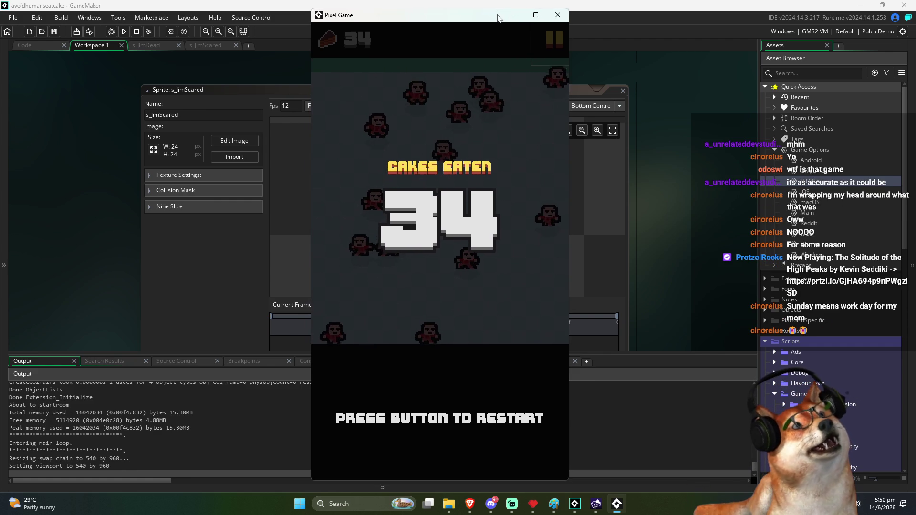
left_click(558, 17)
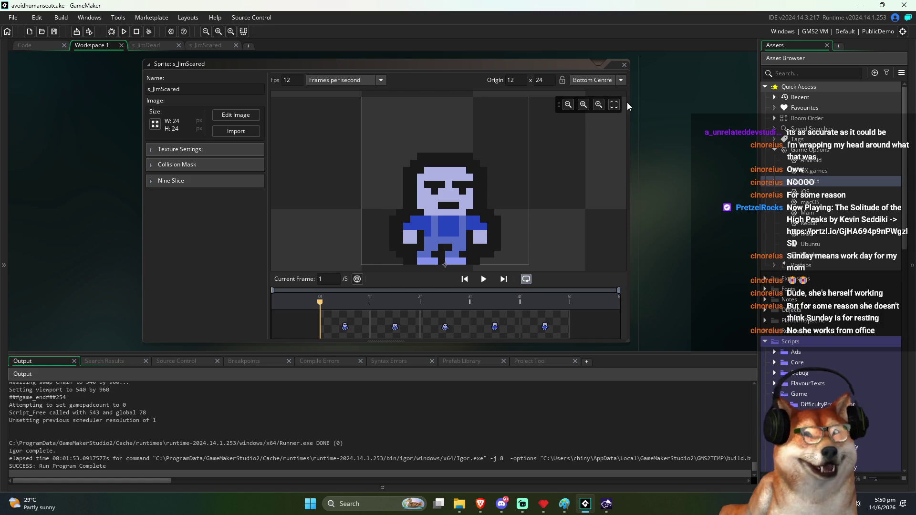
Step: Collapse the Output panel and complete line 43 of EnemyEntity.gml as SetAnimation(s_JimEscape);
left_click_drag(630, 105, 654, 138)
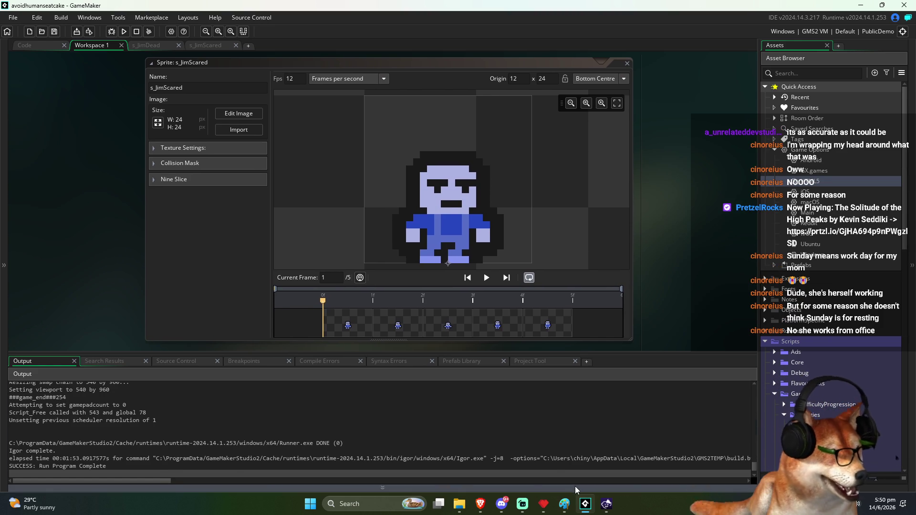
left_click(575, 486)
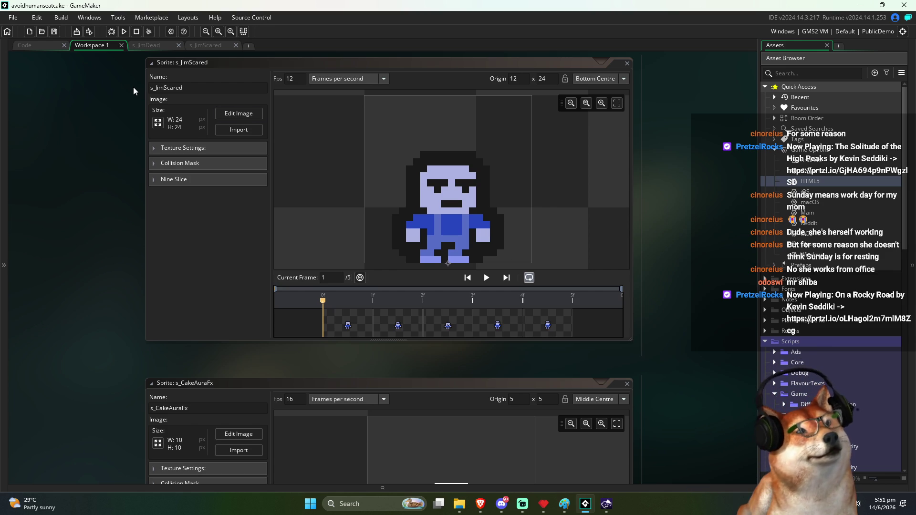
left_click(38, 44)
type(");")
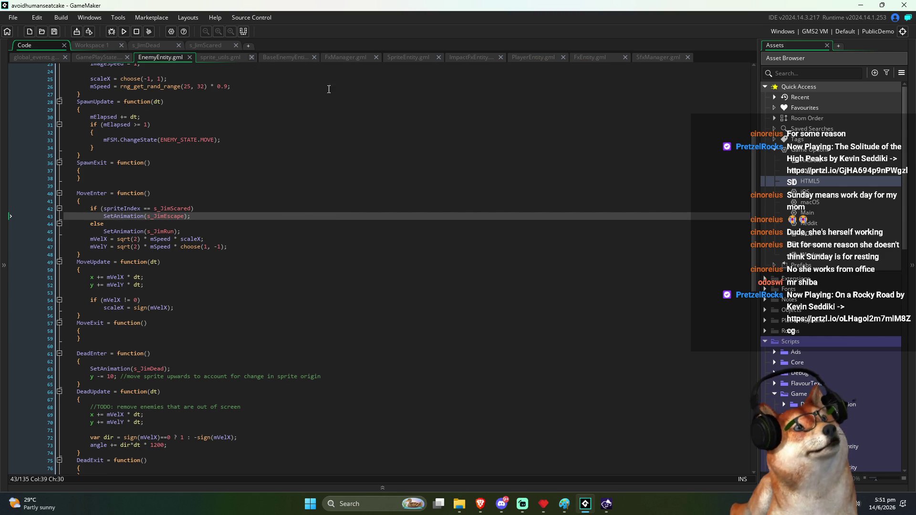
Step: Open GoldenCakeEntity and look over its particle update code and every mParticlePos use
scroll(829, 365, "down", 3)
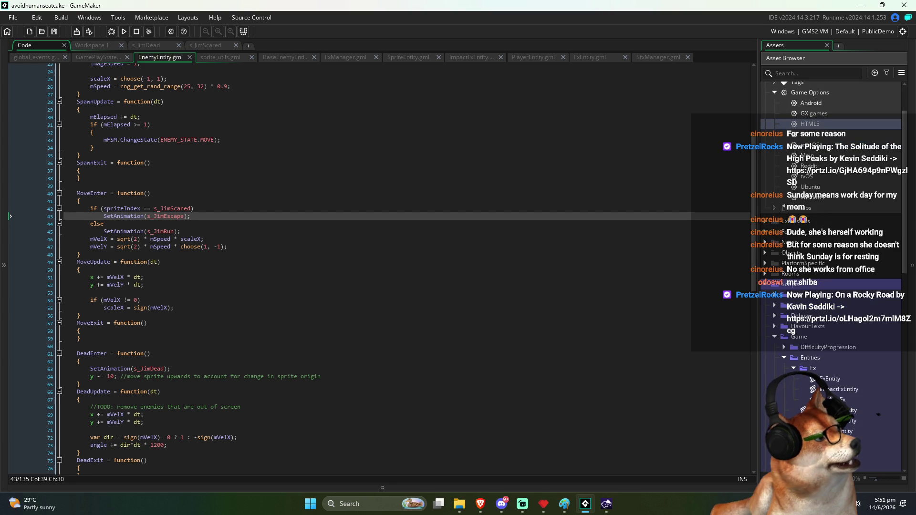
double_click(850, 463)
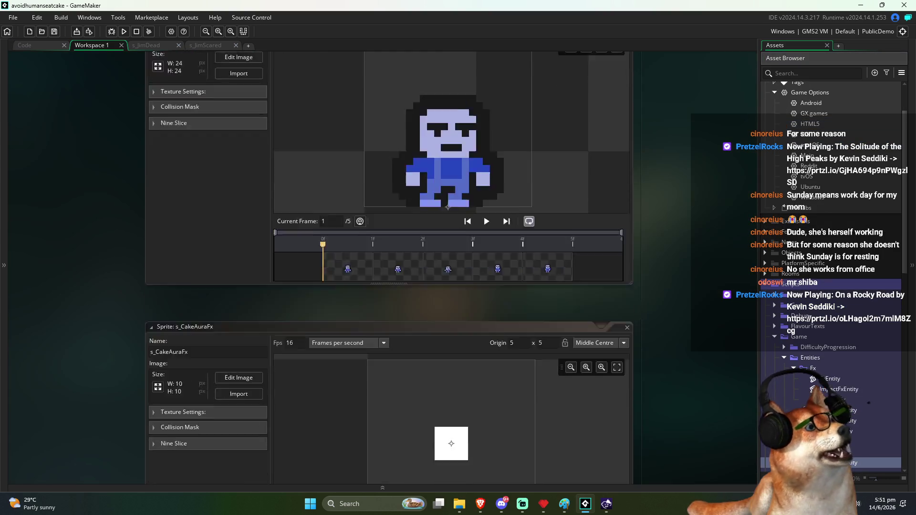
left_click(239, 293)
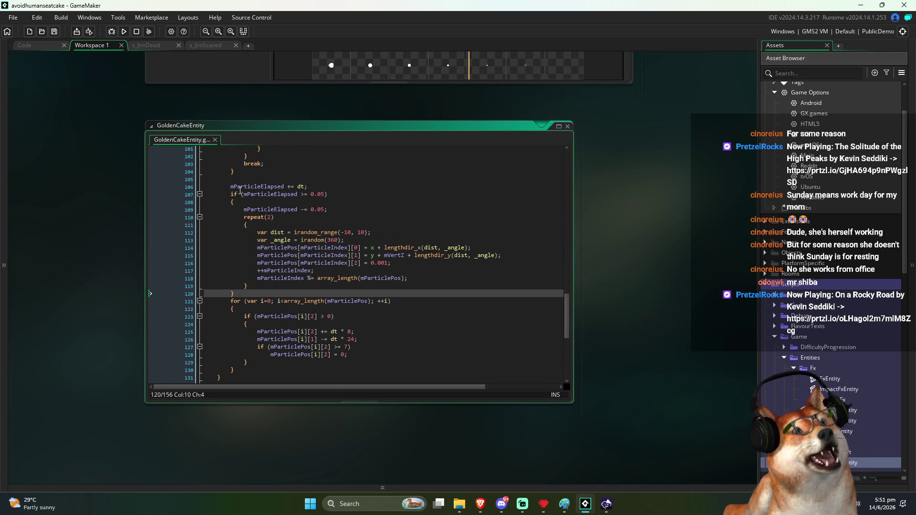
mouse_move(229, 188)
left_mouse_down()
mouse_move(268, 241)
mouse_move(296, 336)
mouse_move(313, 353)
left_mouse_up()
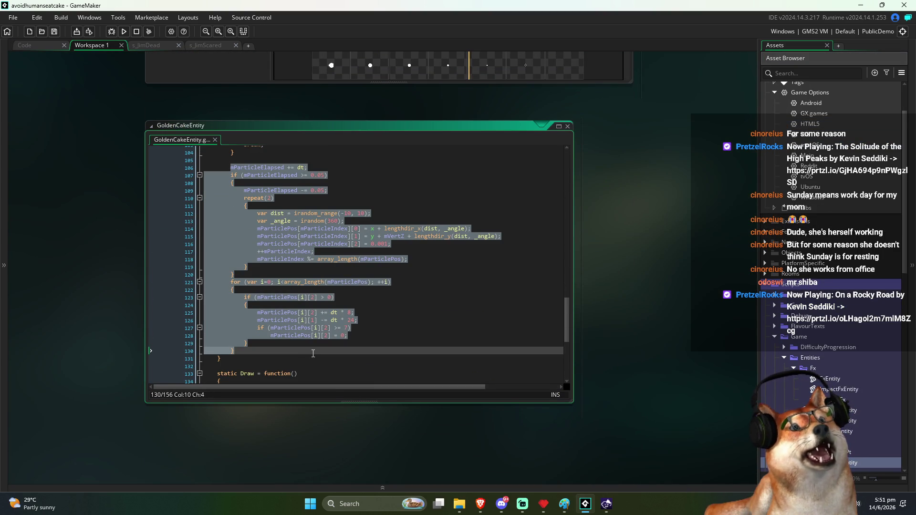
left_click(313, 353)
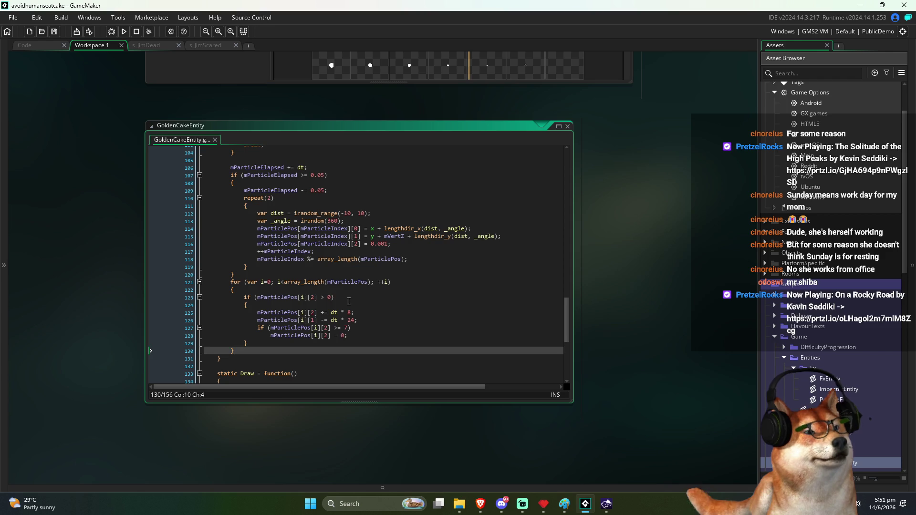
left_click_drag(567, 310, 581, 150)
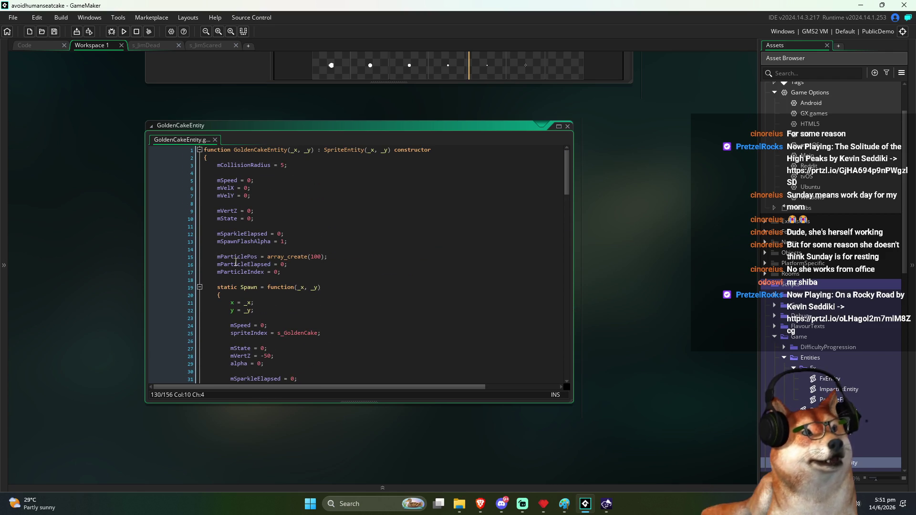
double_click(238, 258)
mouse_move(565, 190)
left_mouse_down()
mouse_move(579, 351)
mouse_move(579, 338)
left_mouse_up()
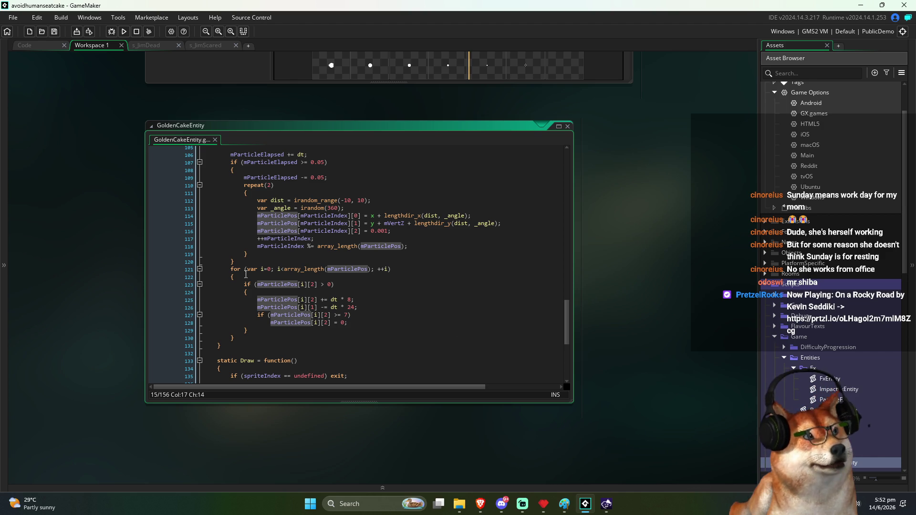
Step: Review the particle-aging loop and its elapsed-time check on lines 123–128
left_click_drag(230, 270, 275, 341)
left_click(276, 341)
left_click_drag(258, 285, 309, 286)
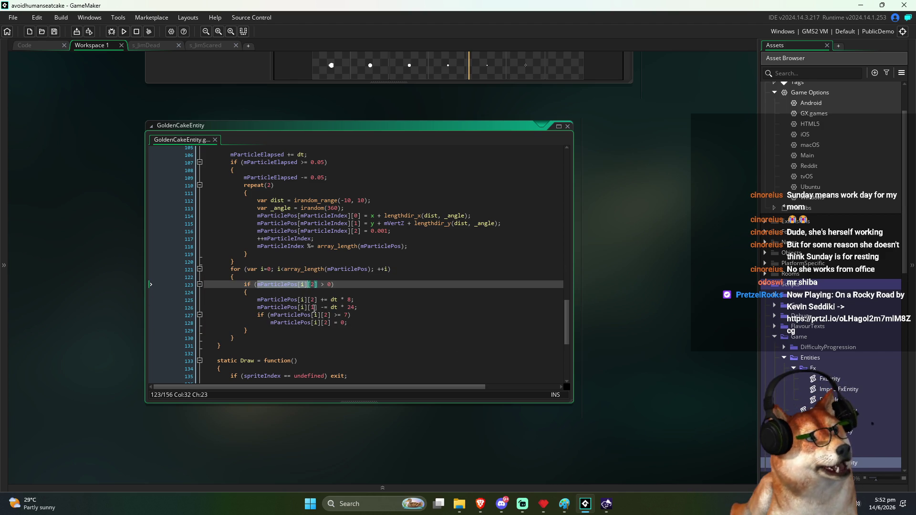
left_click(312, 308)
left_click(328, 329)
left_click(314, 300)
left_click_drag(325, 301, 375, 323)
scroll(376, 325, "up", 20)
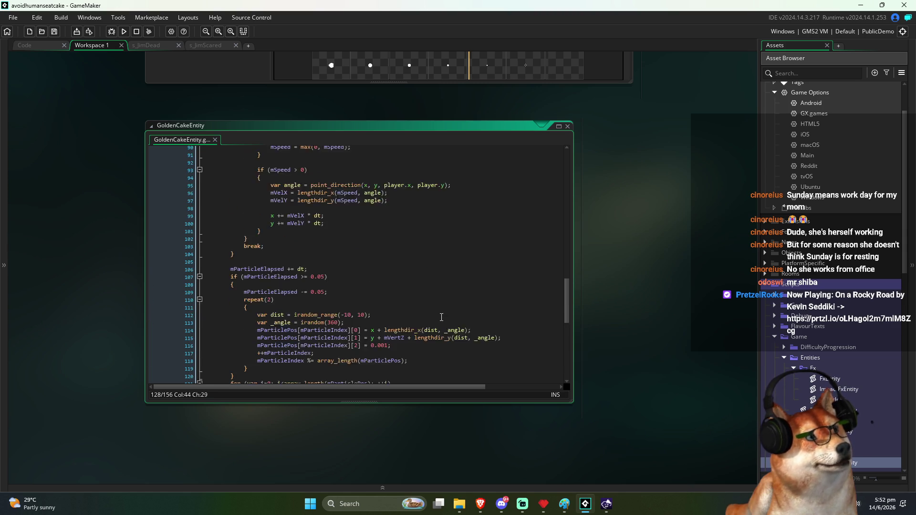
scroll(454, 312, "up", 8)
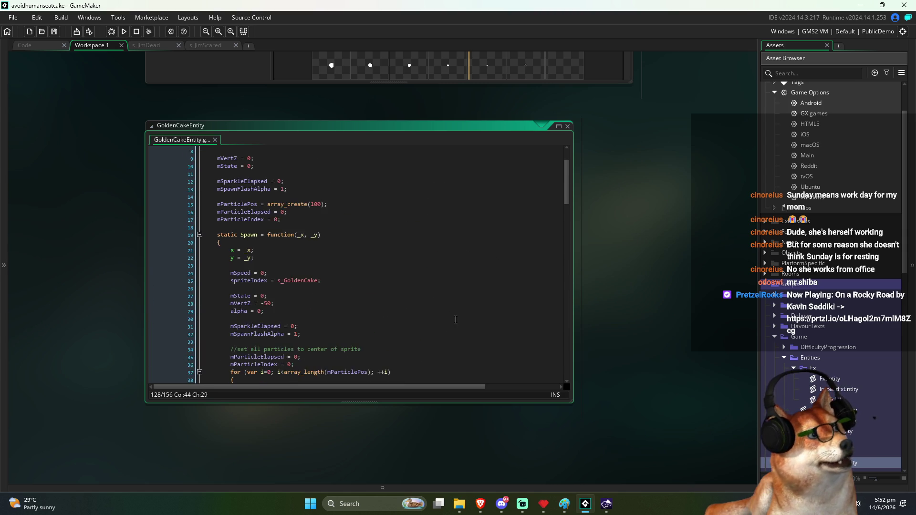
double_click(228, 260)
scroll(385, 289, "down", 6)
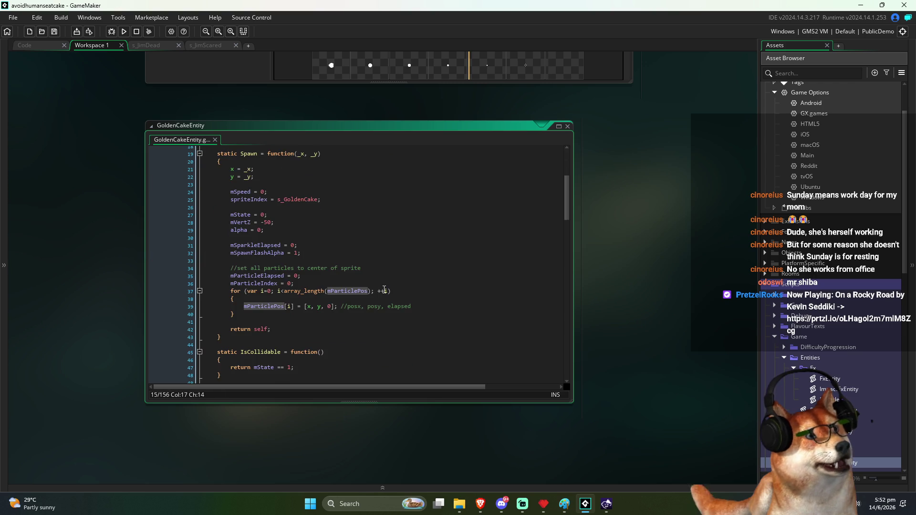
scroll(372, 297, "down", 2)
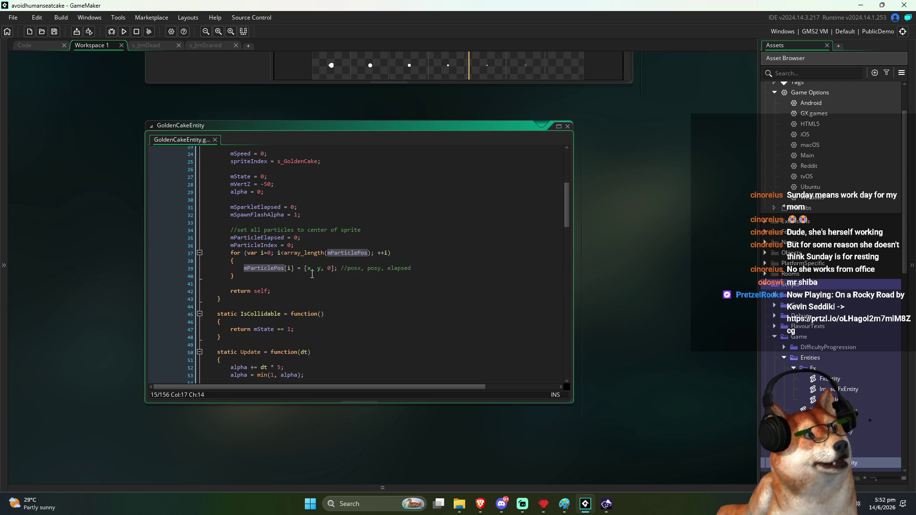
Step: Copy the //posx, posy, elapsed comment from line 39 after array_create(100); on line 15
left_click(307, 268)
left_click(376, 268)
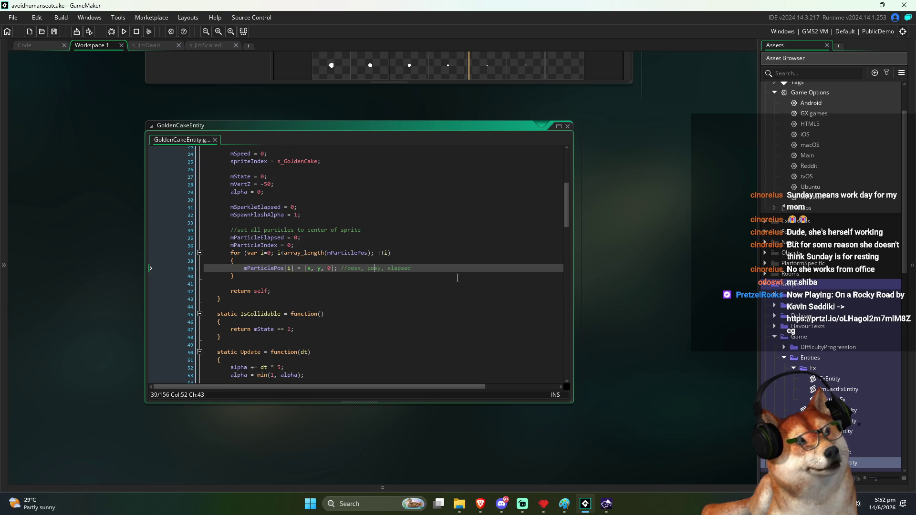
left_click_drag(435, 268, 337, 271)
key("ctrl+c")
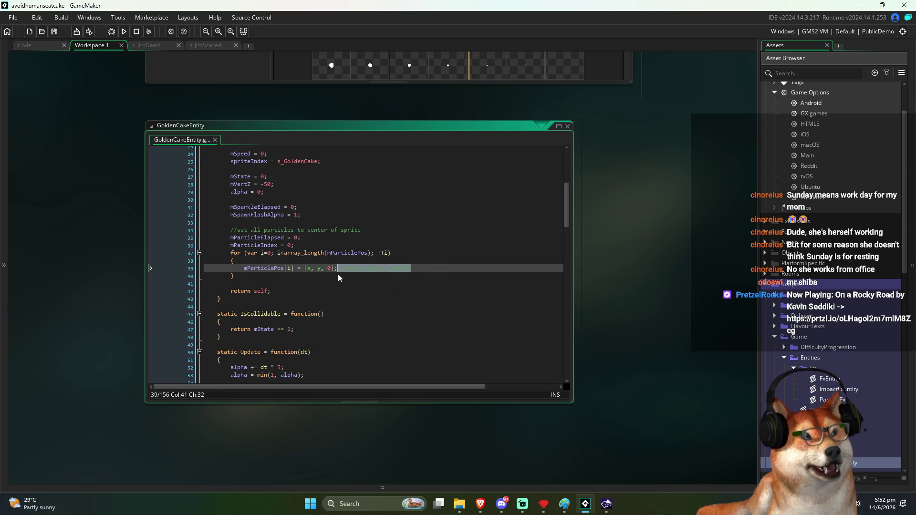
scroll(363, 281, "up", 8)
left_click(361, 257)
key("ctrl+v")
left_click(422, 287)
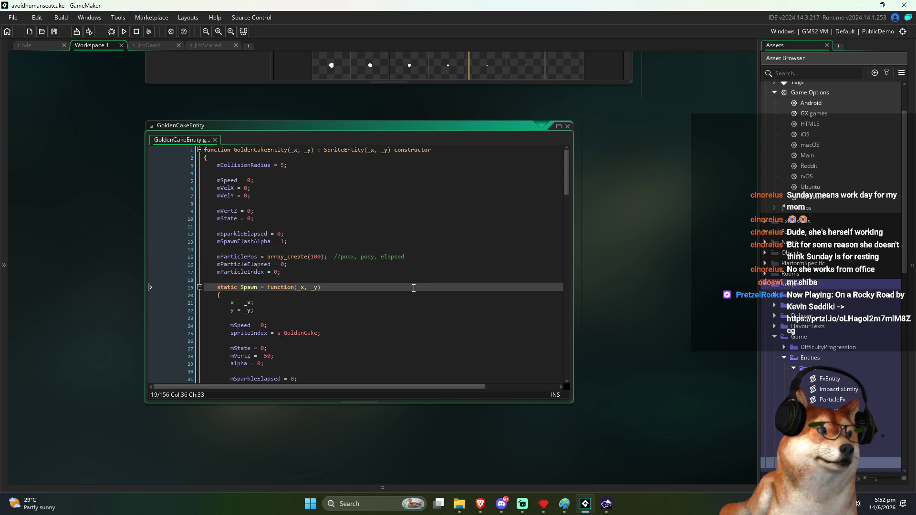
Step: Review the particle update lines 113–128, including the elapsed check and upward drift
scroll(413, 289, "down", 15)
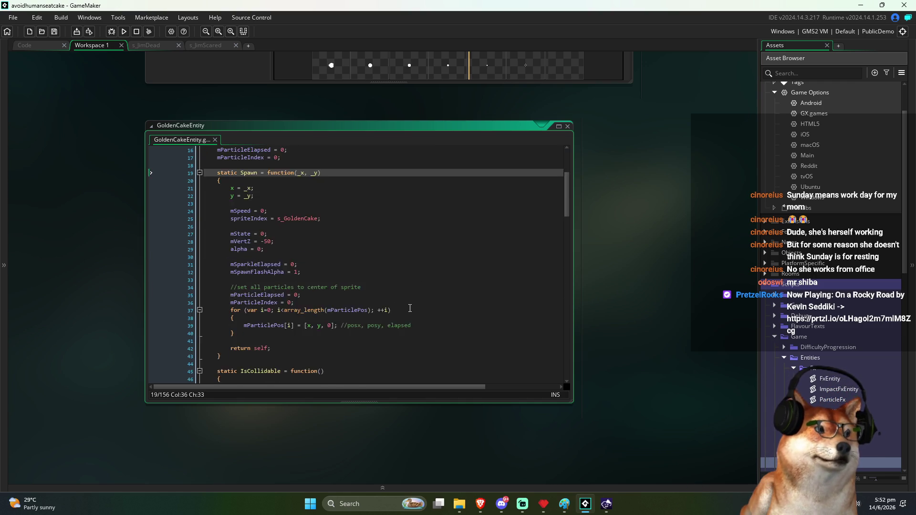
scroll(419, 321, "down", 5)
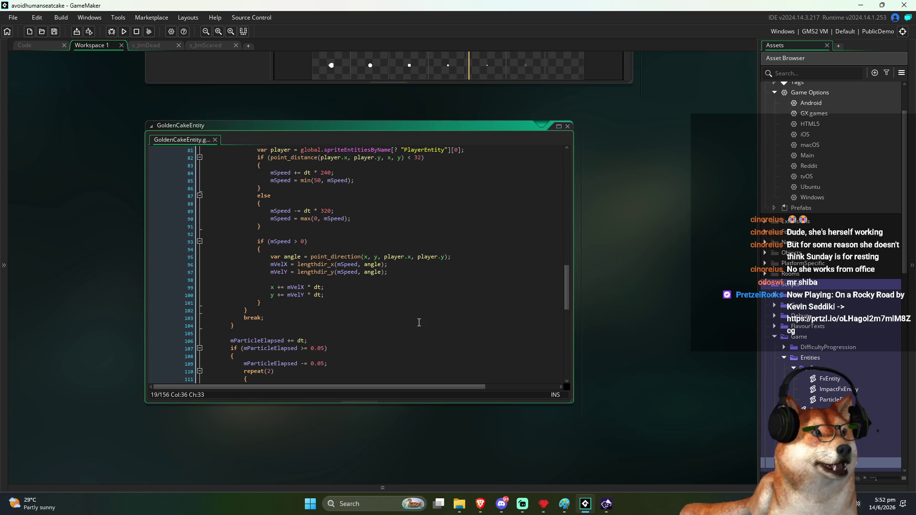
scroll(420, 323, "down", 8)
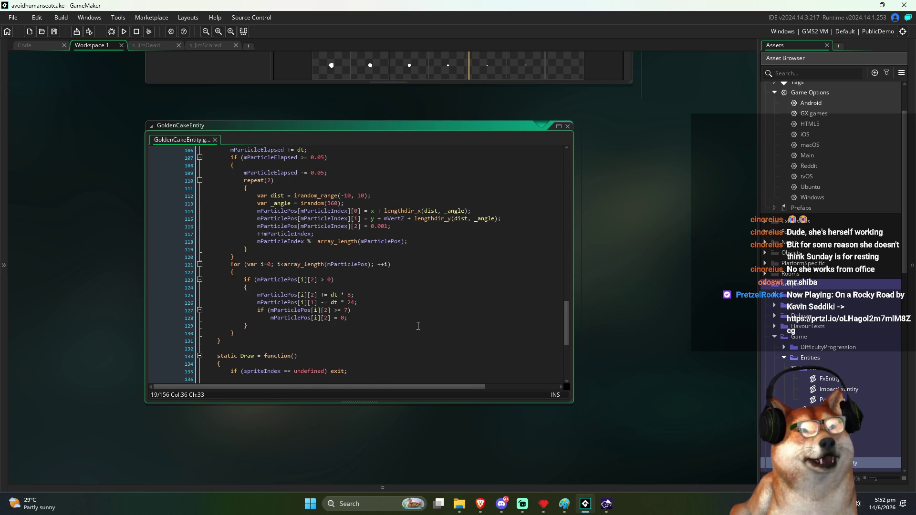
scroll(418, 326, "up", 2)
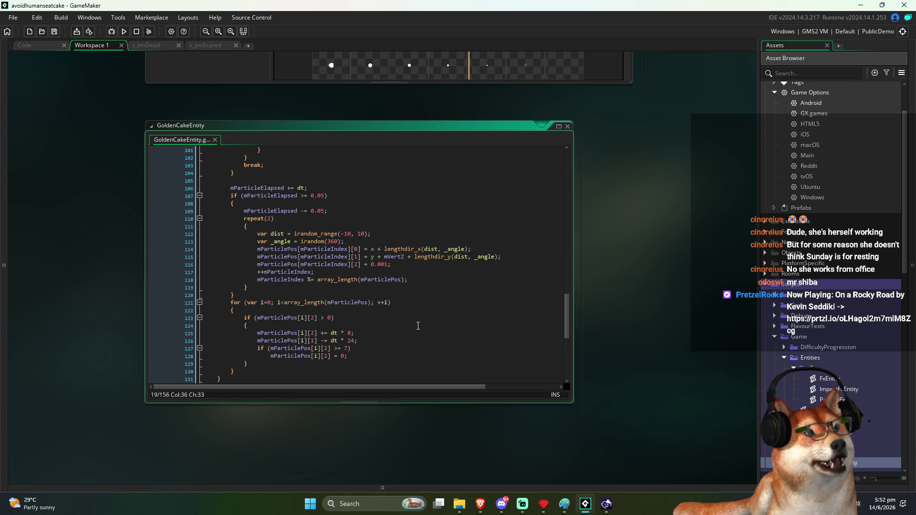
scroll(419, 325, "up", 1)
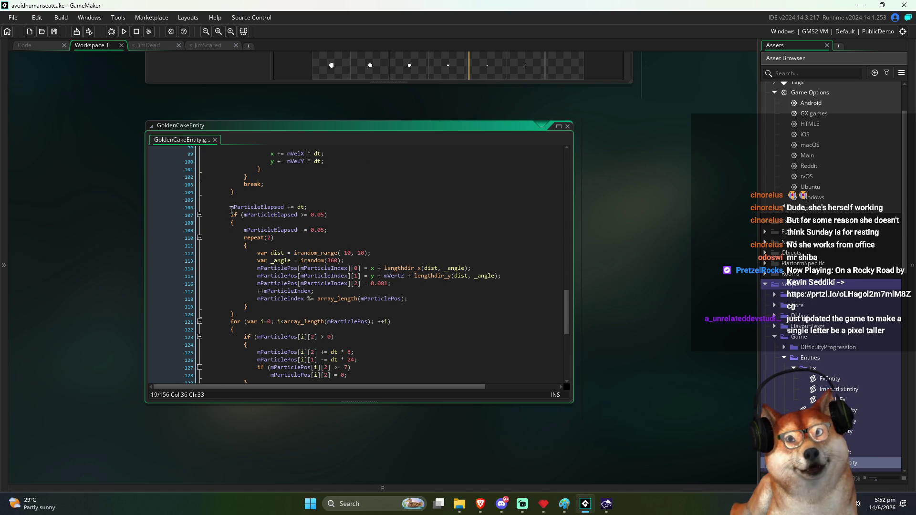
scroll(232, 210, "down", 2)
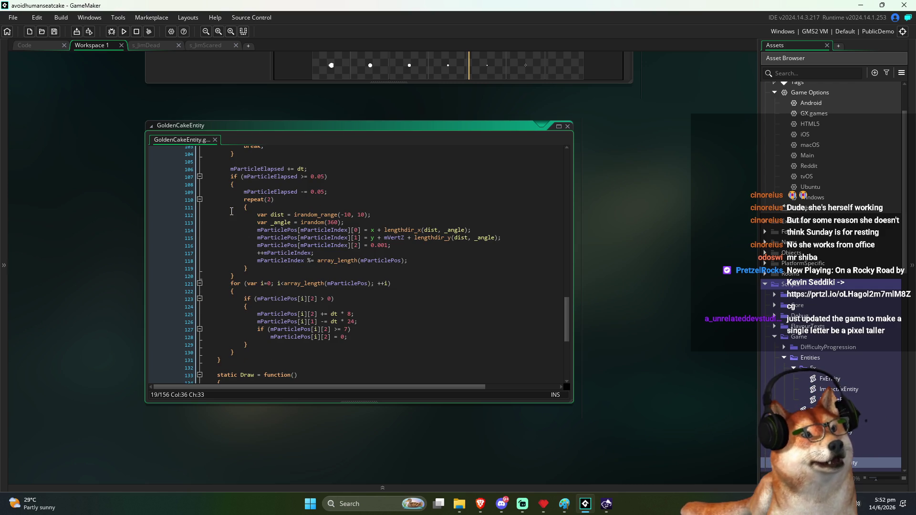
left_click(251, 200)
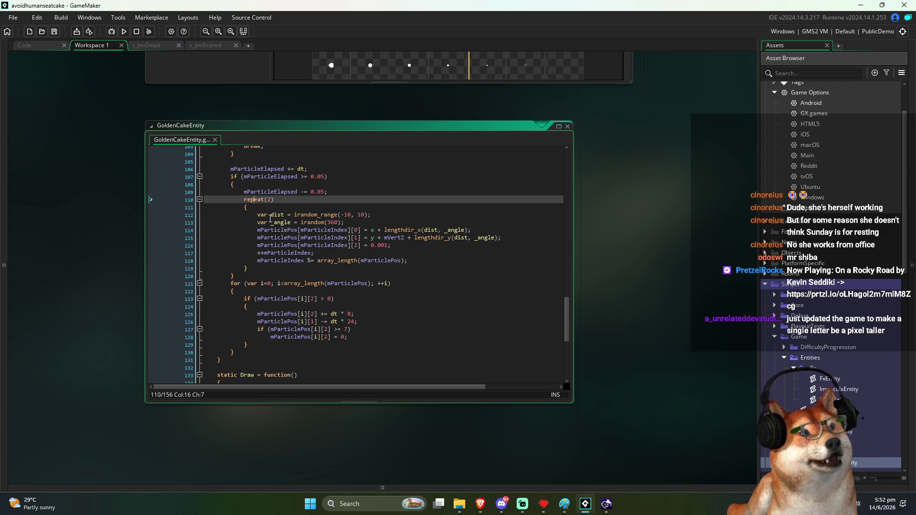
left_click(271, 222)
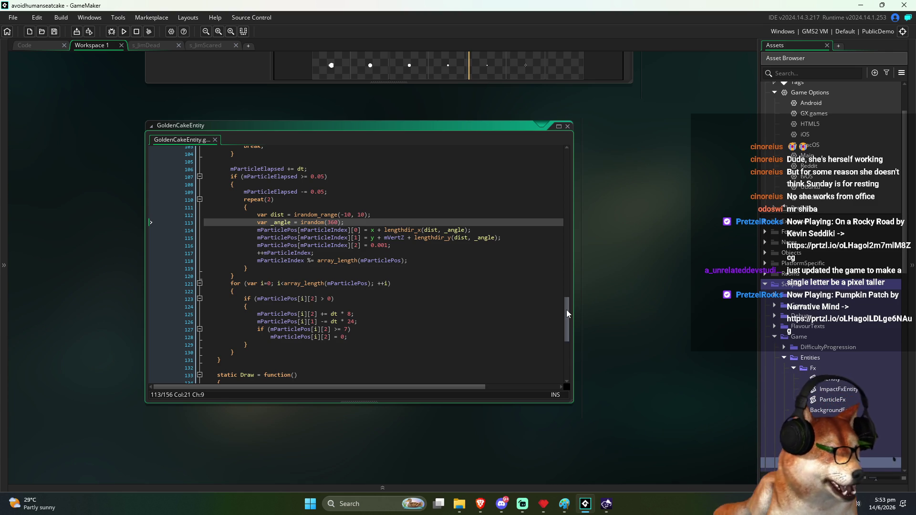
left_click_drag(568, 314, 566, 318)
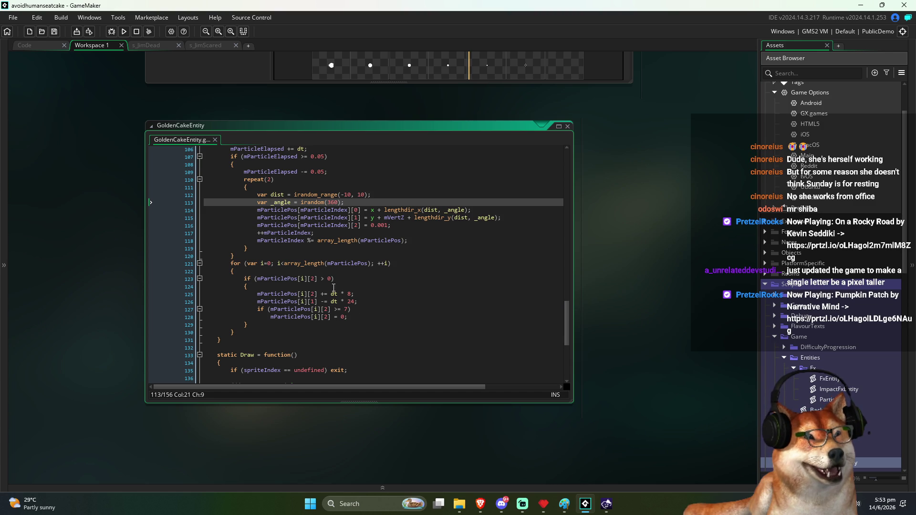
left_click_drag(320, 279, 332, 284)
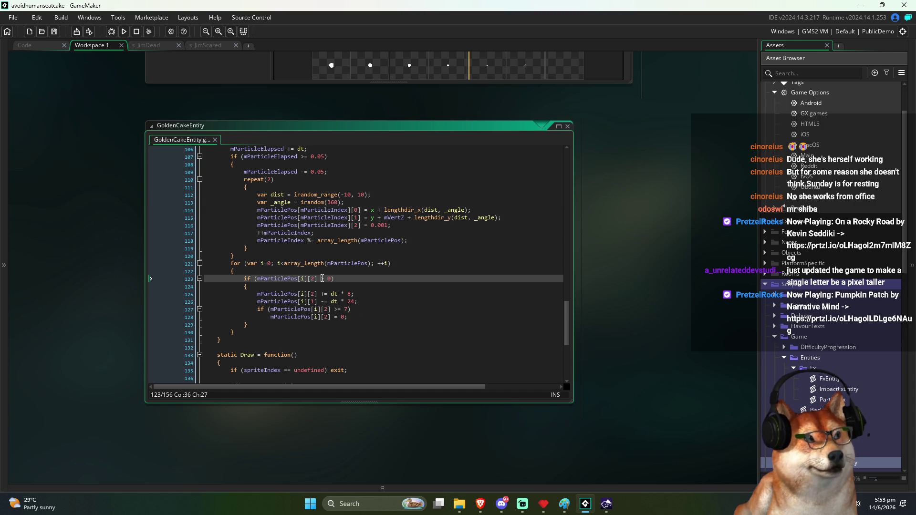
left_click_drag(332, 283, 364, 321)
left_click(365, 321)
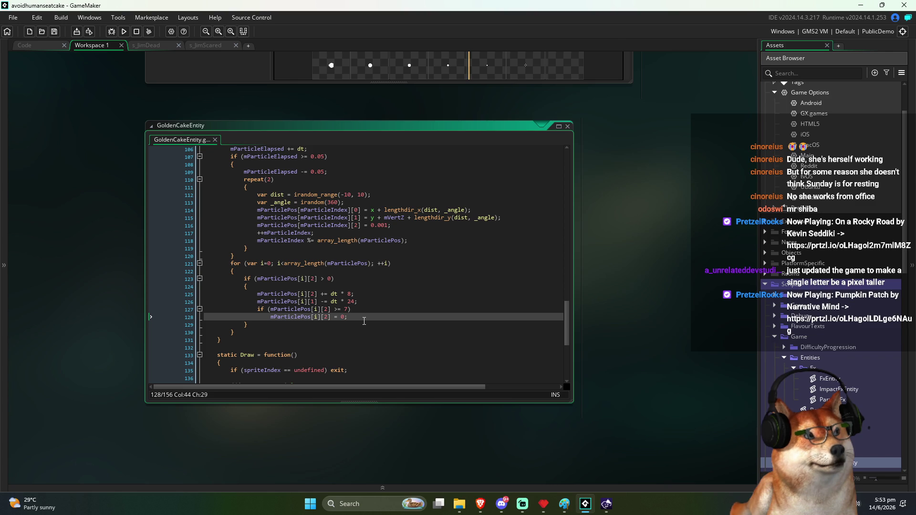
left_click(368, 297)
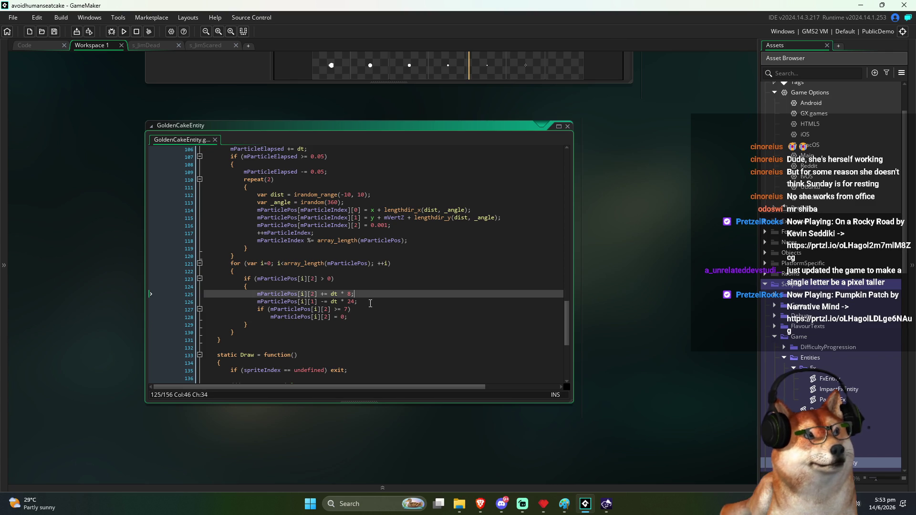
left_click(371, 305)
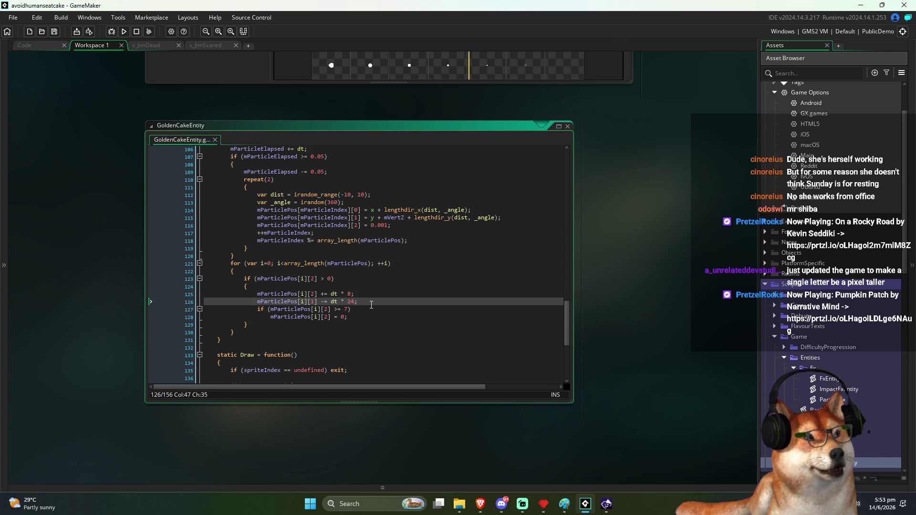
Step: Review the particle spawning block (lines 107–119) and the member declarations on lines 15–17
left_click_drag(250, 331, 233, 263)
scroll(248, 273, "up", 2)
mouse_move(231, 195)
left_mouse_down()
mouse_move(329, 196)
mouse_move(249, 287)
left_mouse_up()
left_click(433, 212)
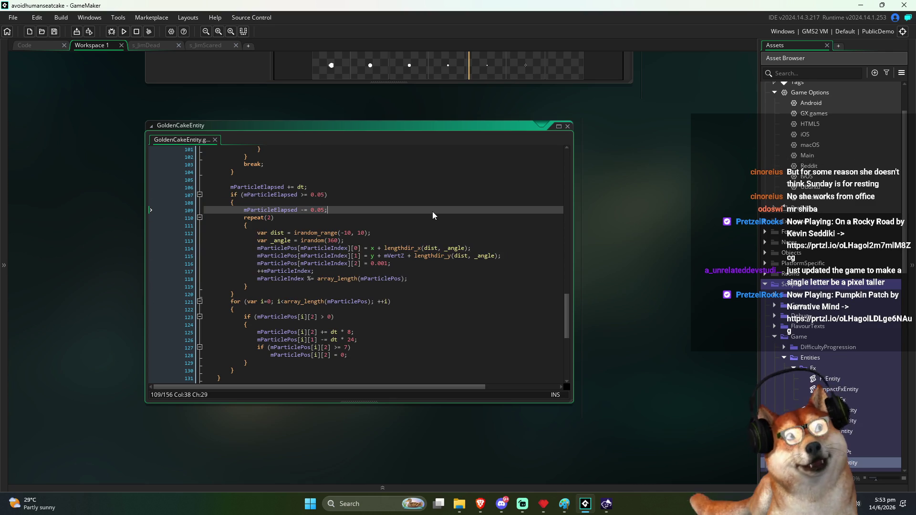
scroll(434, 213, "up", 20)
scroll(480, 226, "up", 11)
left_click_drag(296, 274, 218, 257)
left_click(350, 230)
Step: Switch to the main Code workspace with GoldenCakeEntity.gml in front
key("ctrl+Tab")
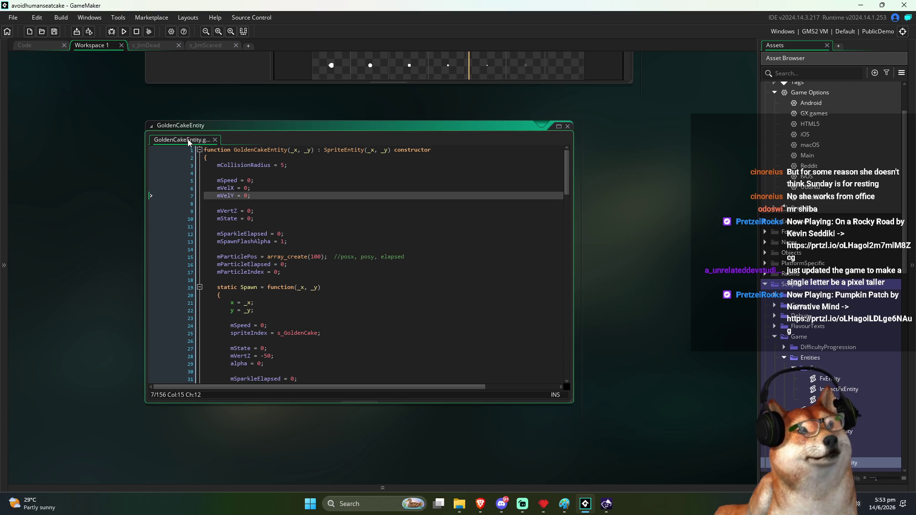
left_click(45, 46)
key("ctrl+Tab")
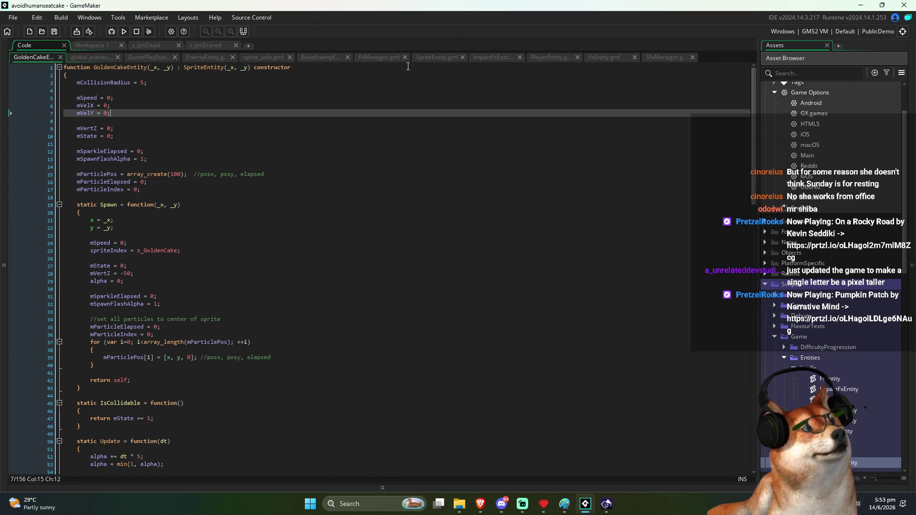
Step: Open PlayerEntity.gml and scroll through its Idle, Move and Stunned state functions
left_click(551, 59)
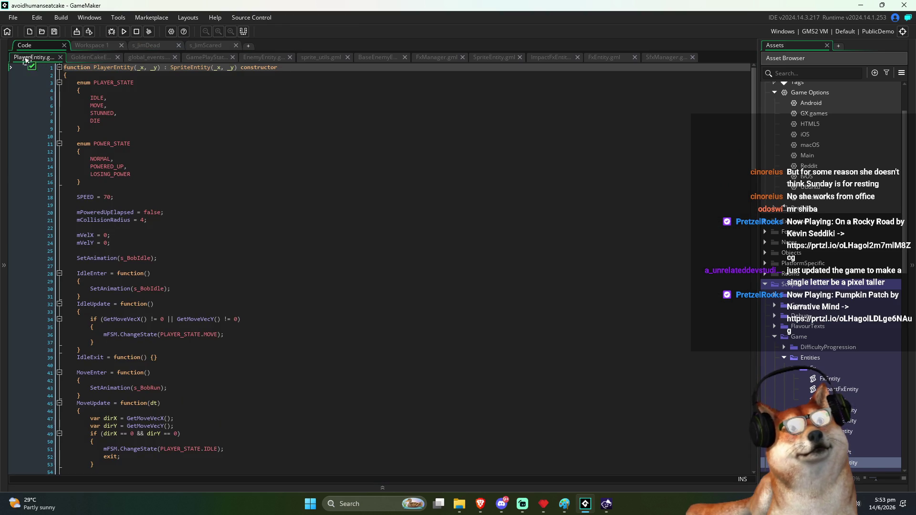
left_click(263, 173)
scroll(263, 173, "down", 5)
scroll(263, 173, "down", 13)
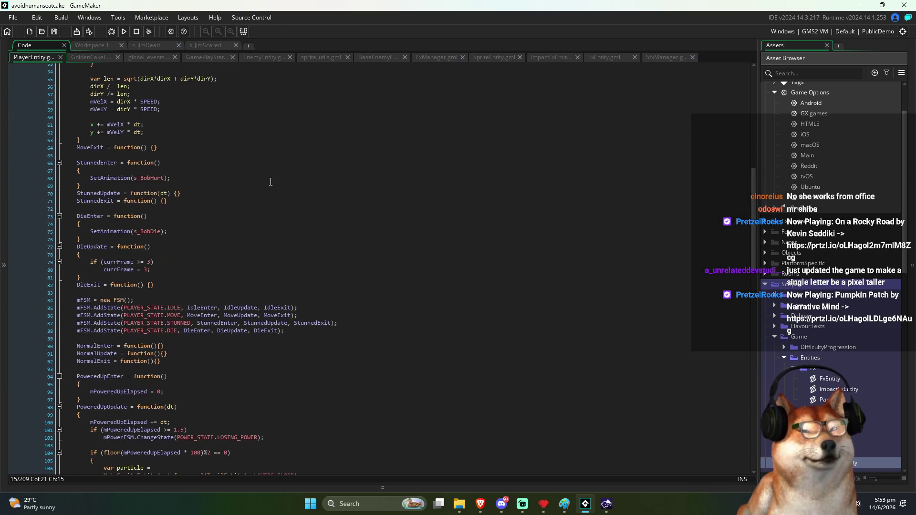
scroll(271, 182, "down", 6)
scroll(272, 182, "down", 3)
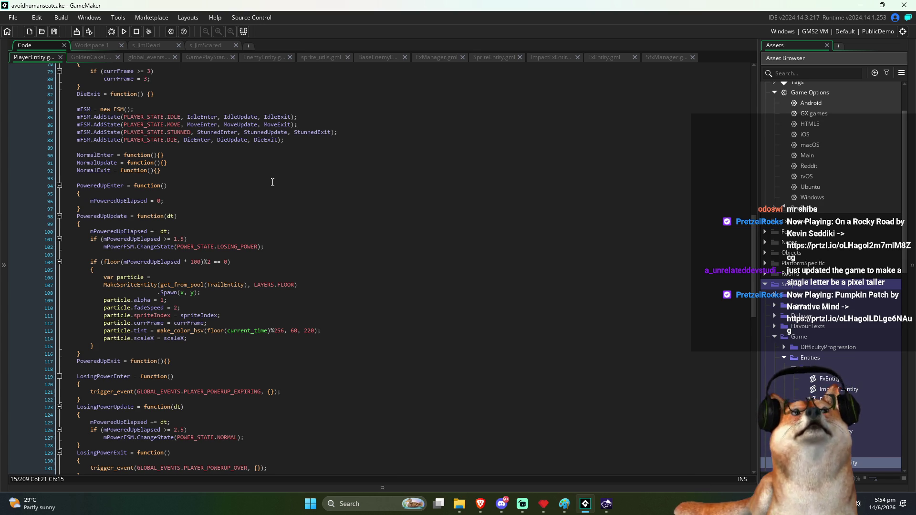
scroll(315, 193, "up", 10)
scroll(319, 196, "up", 8)
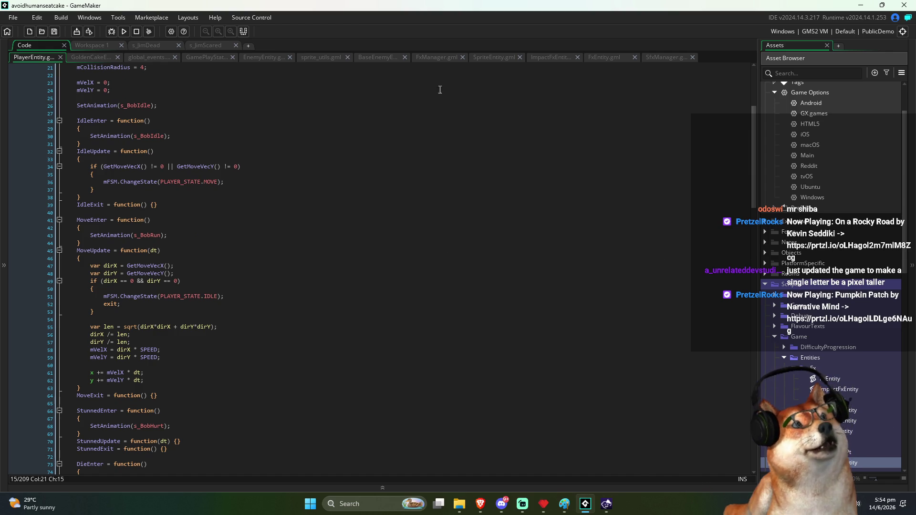
scroll(821, 385, "down", 2)
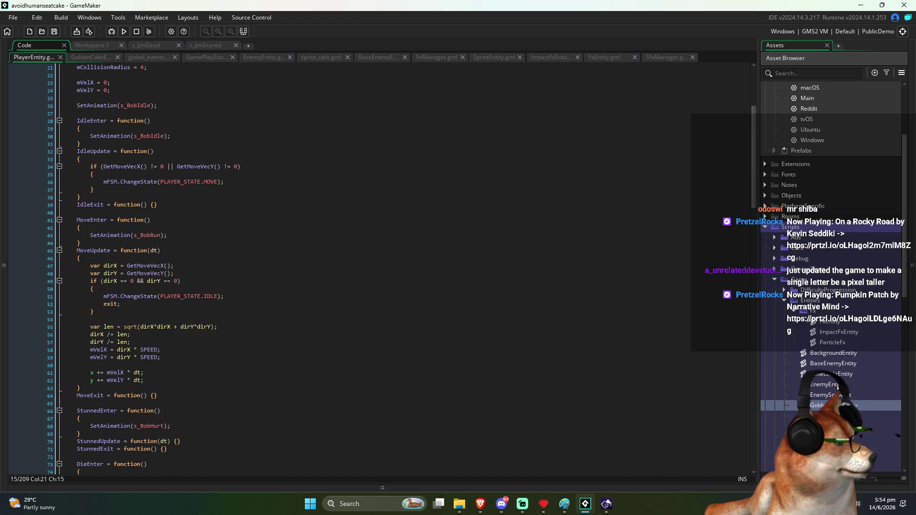
Step: Create a script named PlayerAuraFx in the Fx folder and paste its name into the body
left_click(814, 312)
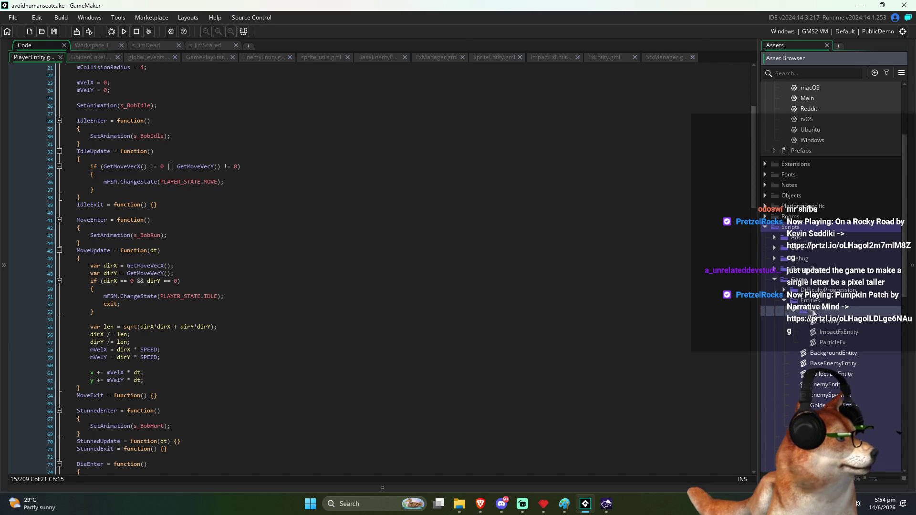
right_click(814, 313)
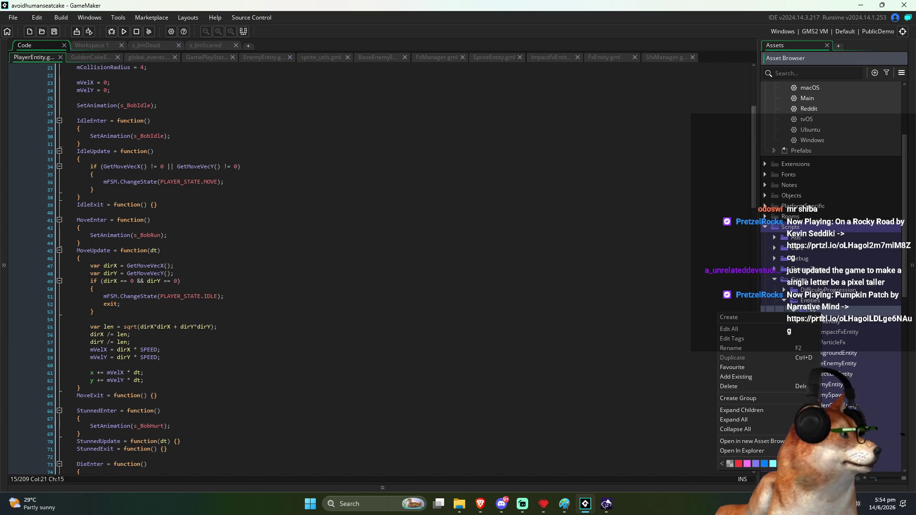
mouse_move(771, 317)
left_click(871, 362)
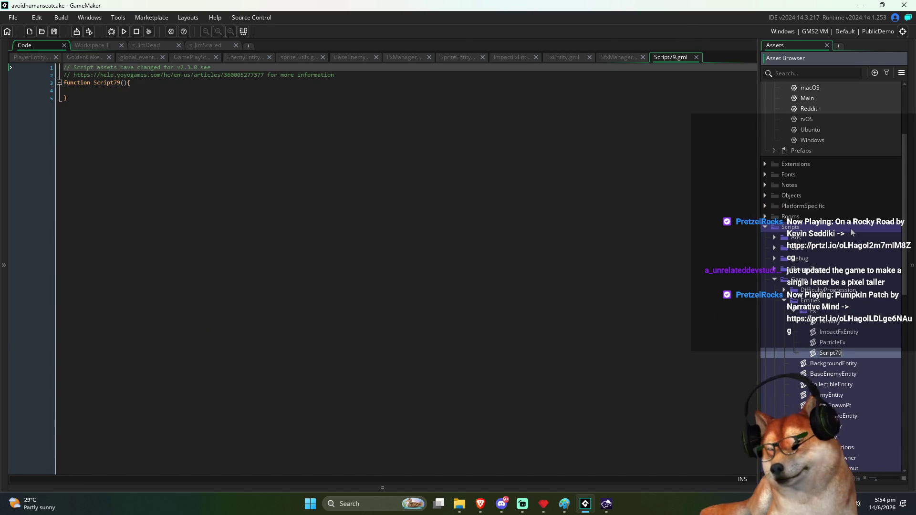
type("Play")
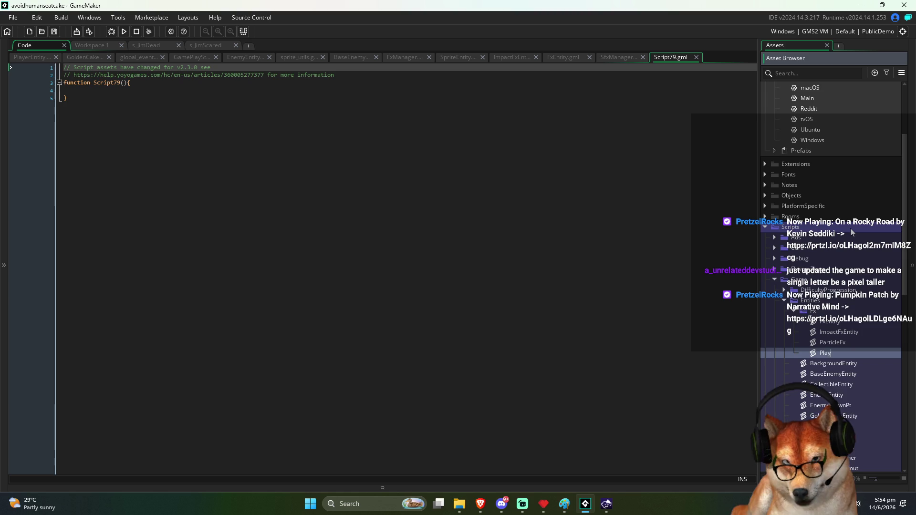
type("erAuraF")
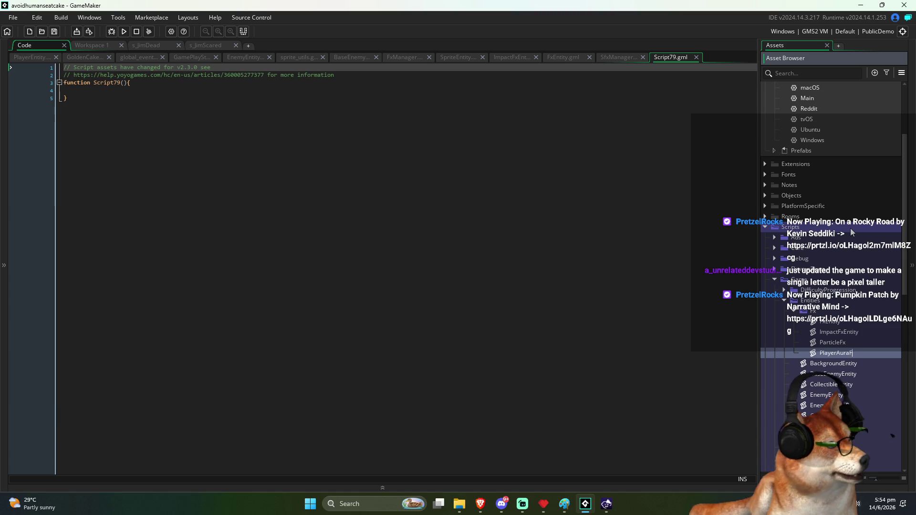
type("x")
key("Return")
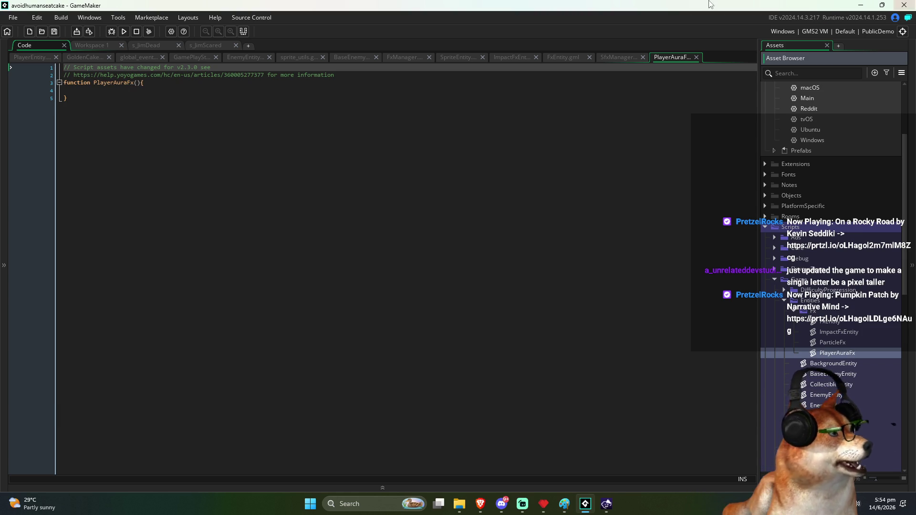
left_click(124, 91)
type("PlayerAuraFx")
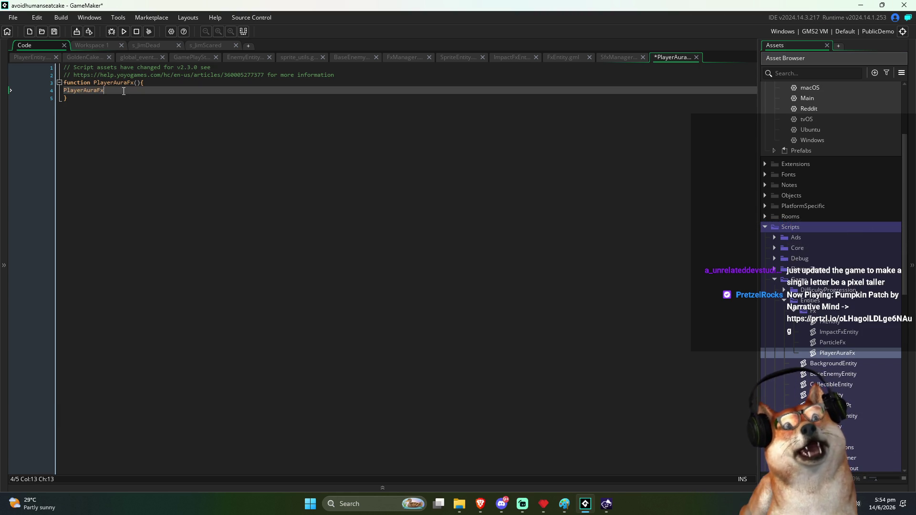
Step: Remove the default comments and save PlayerAuraFx as a constructor with its brace on its own line
key("shift+Home")
key("BackSpace")
key("Up")
key("Up")
key("Up")
key("shift+Down")
key("shift+Down")
key("Delete")
key("End")
key("Left")
key("Return")
key("Up")
key("End")
type("constructor")
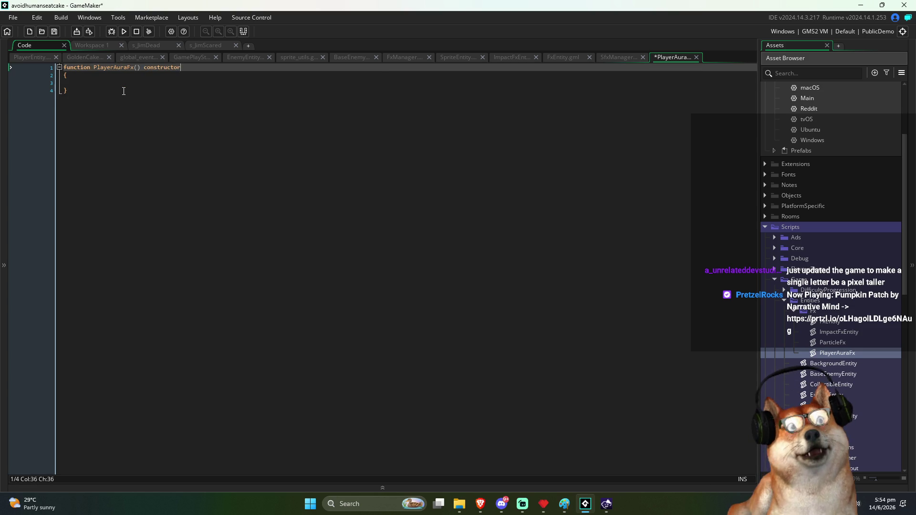
key("ctrl+s")
Step: Indent the empty constructor body, add a blank line after it, and return to GoldenCakeEntity
key("Down")
key("Down")
key("Tab")
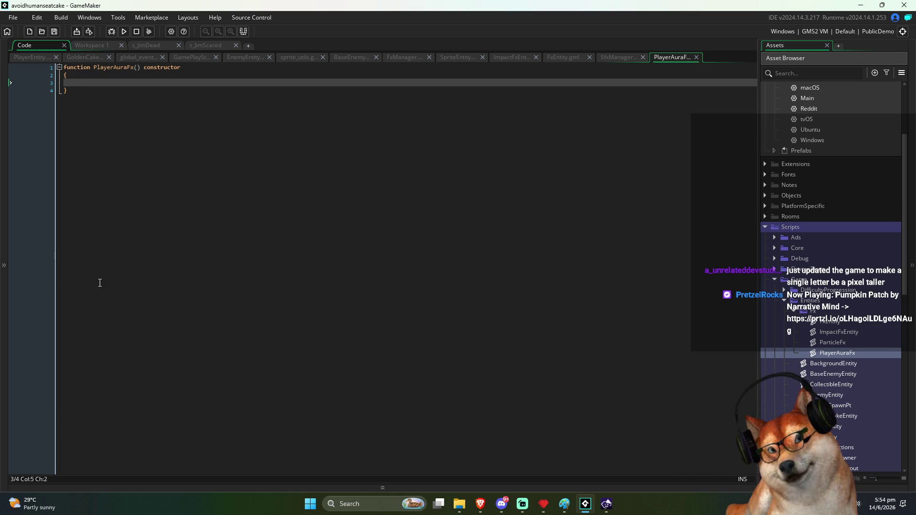
left_click(265, 256)
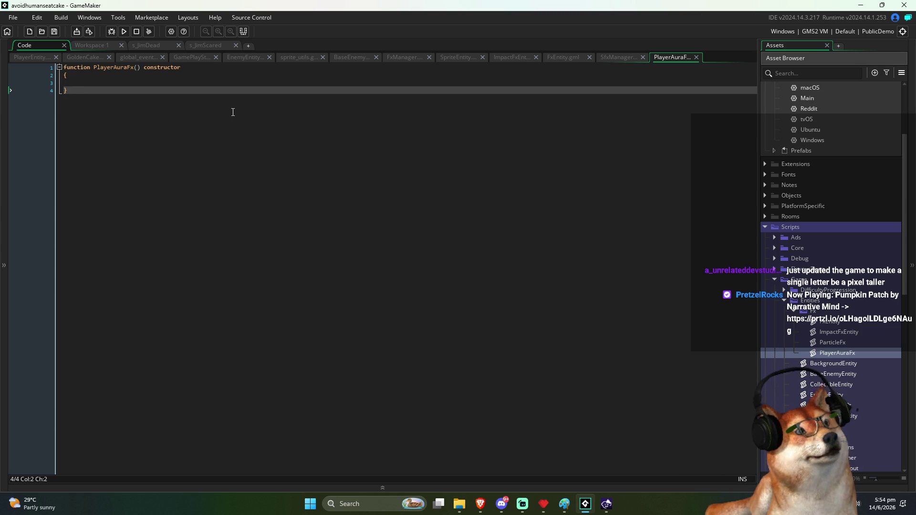
key("Return")
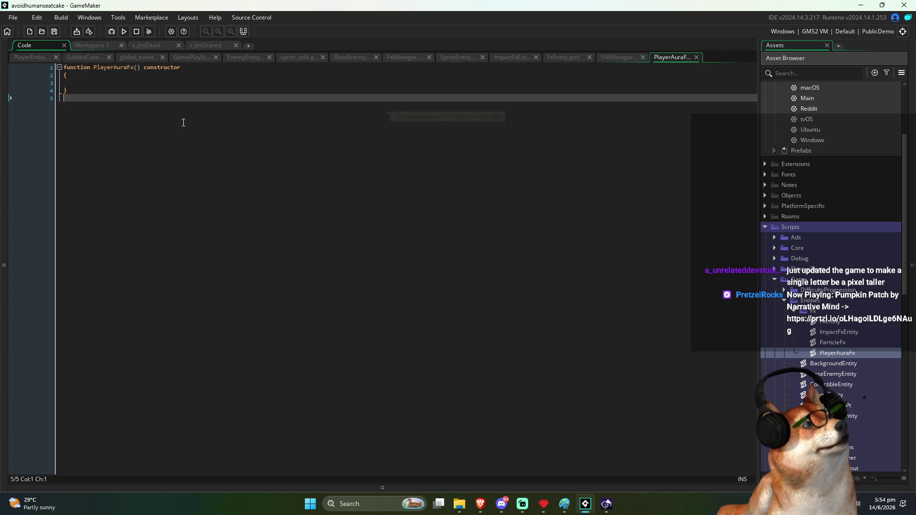
left_click(86, 57)
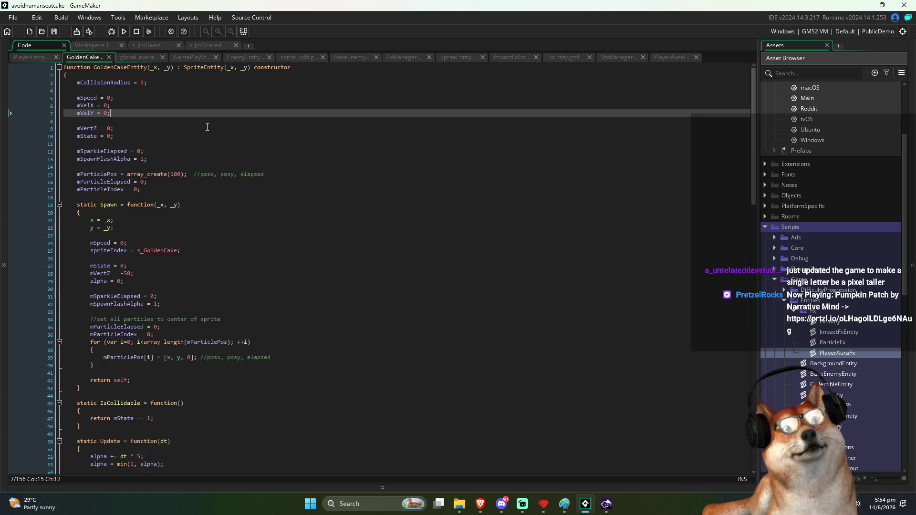
Step: Copy the mParticlePos, mParticleElapsed and mParticleIndex declarations from GoldenCakeEntity into PlayerAuraFx's constructor
left_click(166, 166)
left_click_drag(77, 175, 194, 191)
key("ctrl+c")
left_click(672, 57)
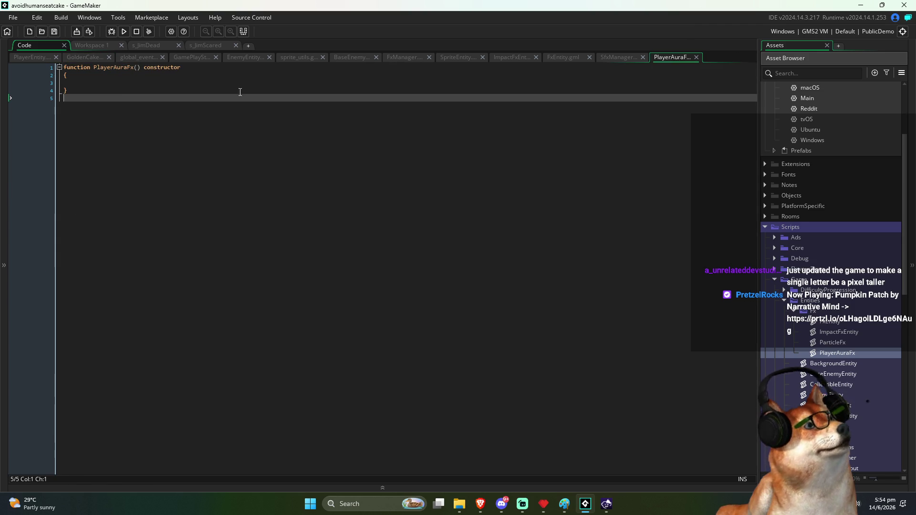
key("ctrl+v")
left_click(199, 154)
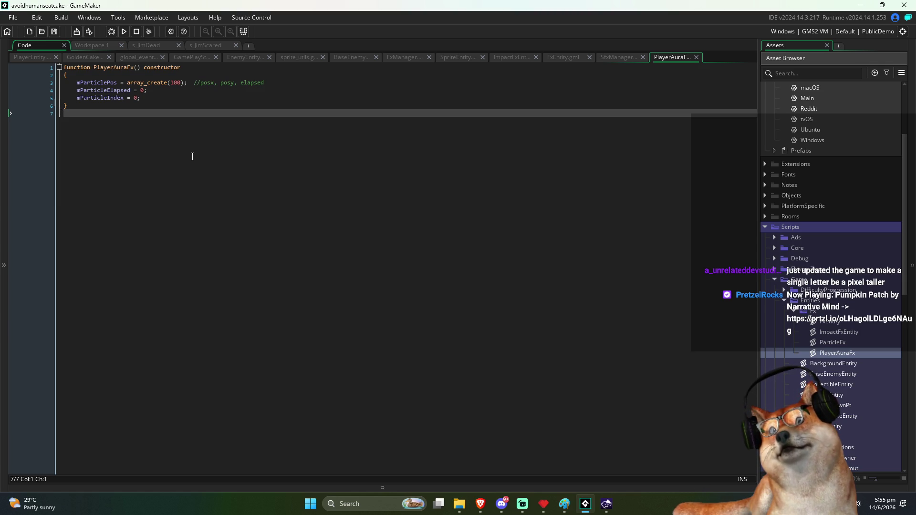
left_click(167, 99)
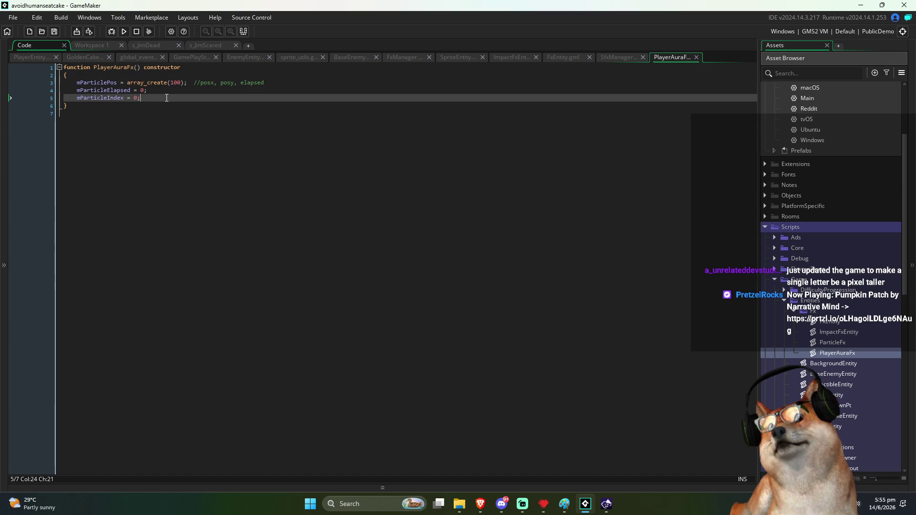
type("\\")
key("BackSpace")
key("Return")
key("Return")
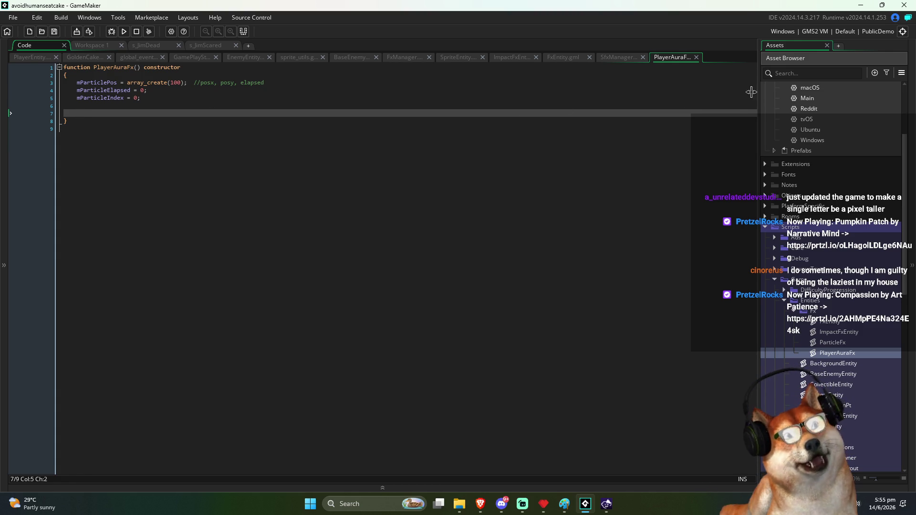
Step: Move the PlayerAuraFx tab beside PlayerEntity and place the caret inside the constructor
left_click_drag(290, 69, 82, 69)
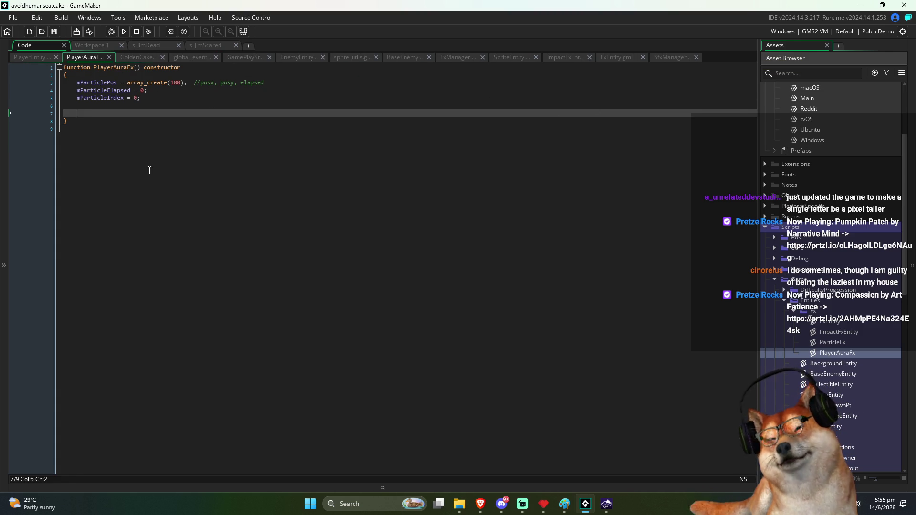
left_click(192, 185)
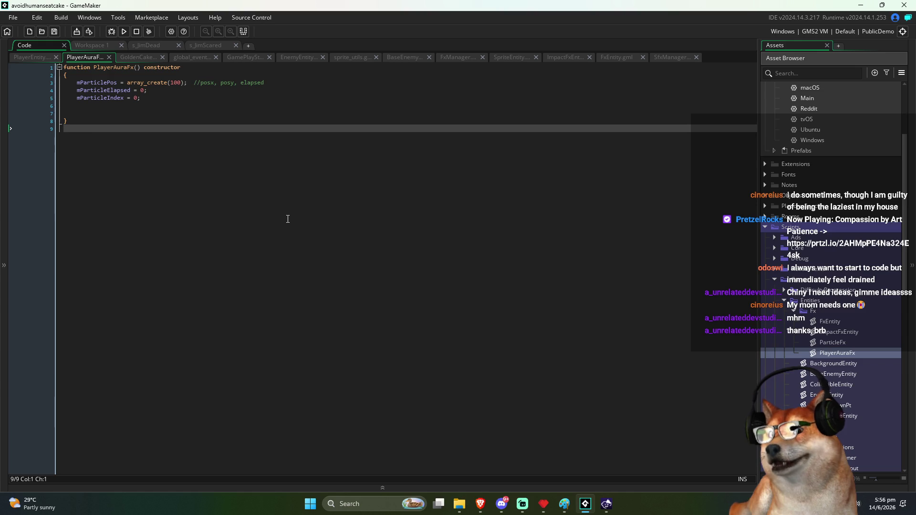
left_click(121, 113)
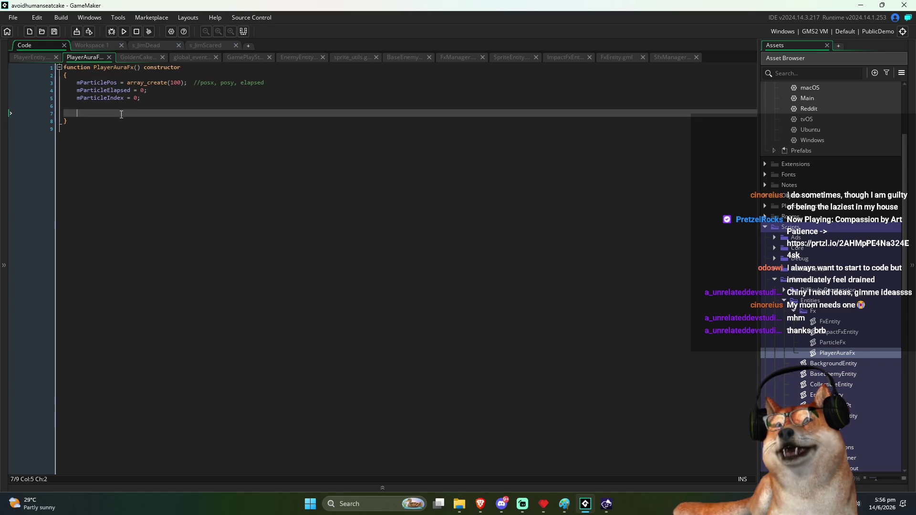
left_click(157, 107)
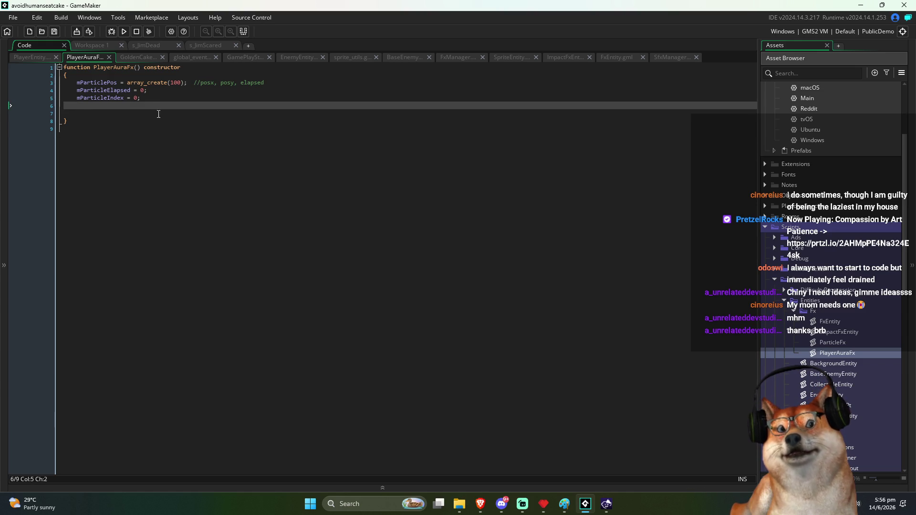
Step: Add an empty static Update = function(dt) to PlayerAuraFx, save, and run the game
left_click(159, 114)
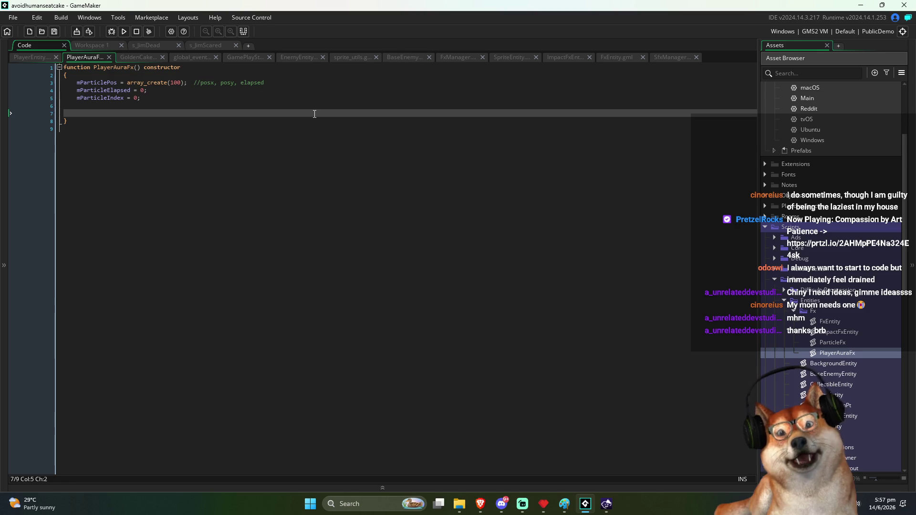
type("stati")
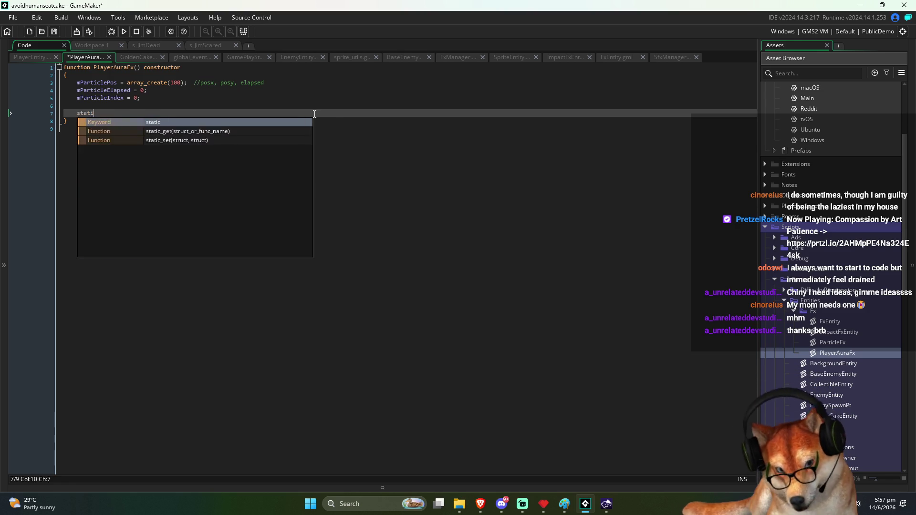
type("c Update = function")
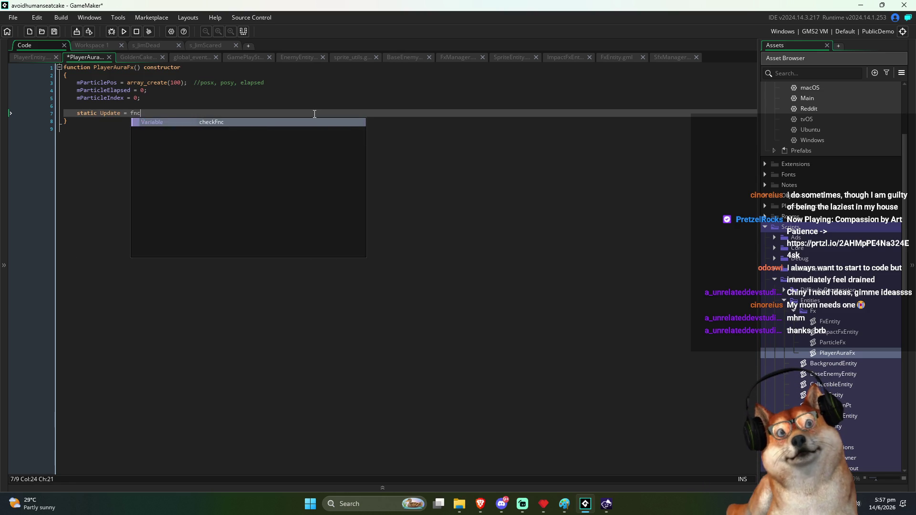
type("(dt)")
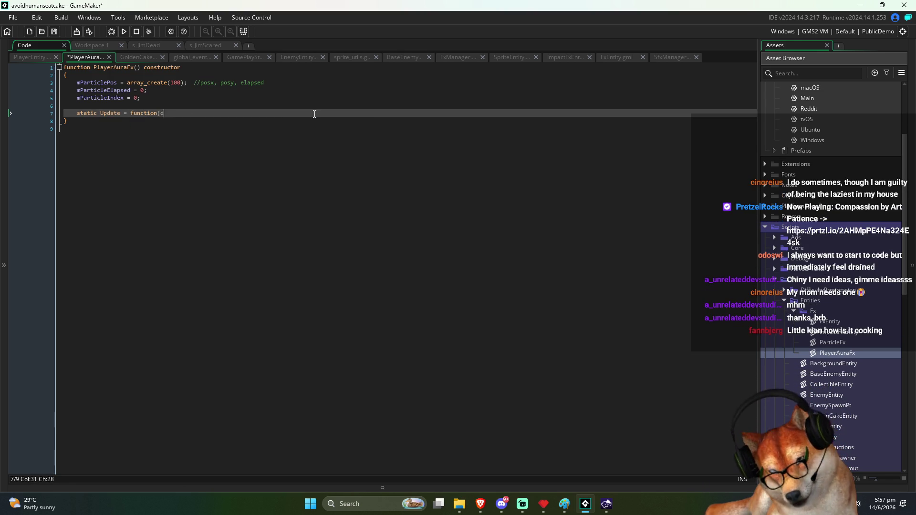
key("Return")
type("{")
key("Return")
type("}")
key("Return")
key("Return")
key("ctrl+s")
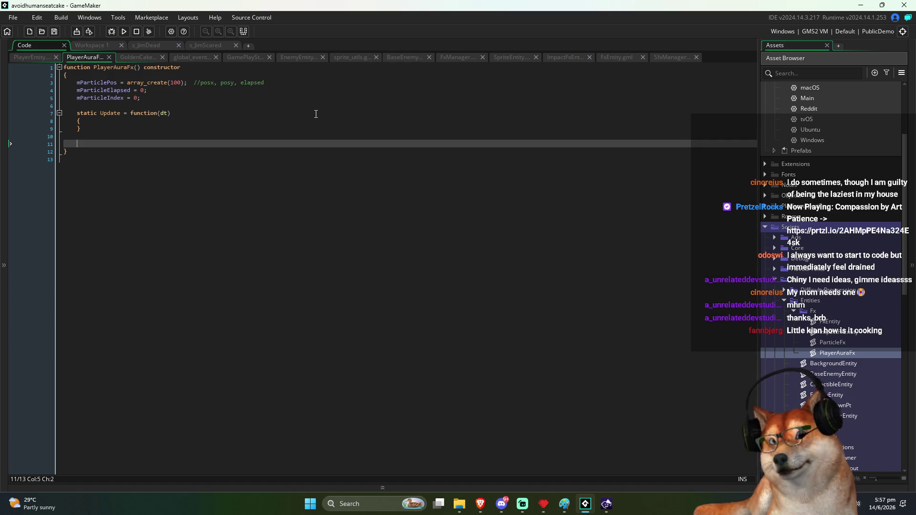
left_click(124, 32)
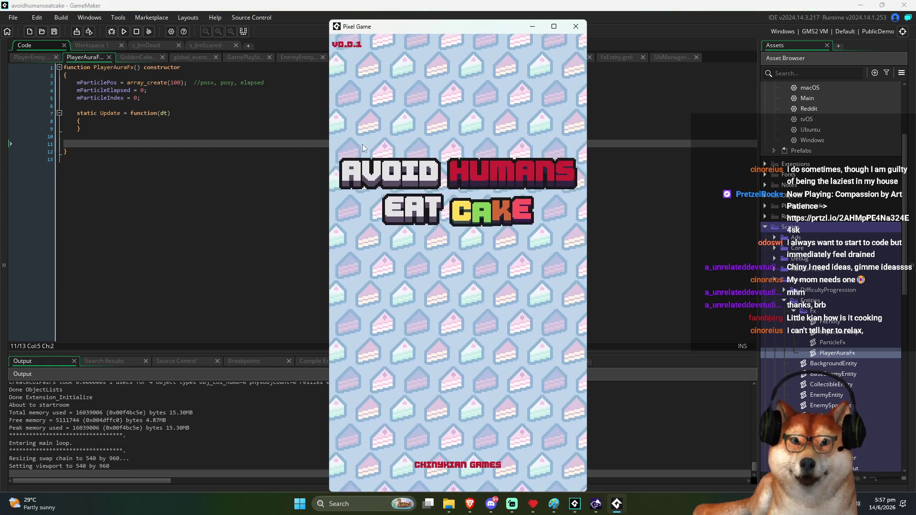
Step: Reposition the game window, start playing, and restart after the 4-cake game over
left_click_drag(406, 29, 378, 18)
left_click(412, 124)
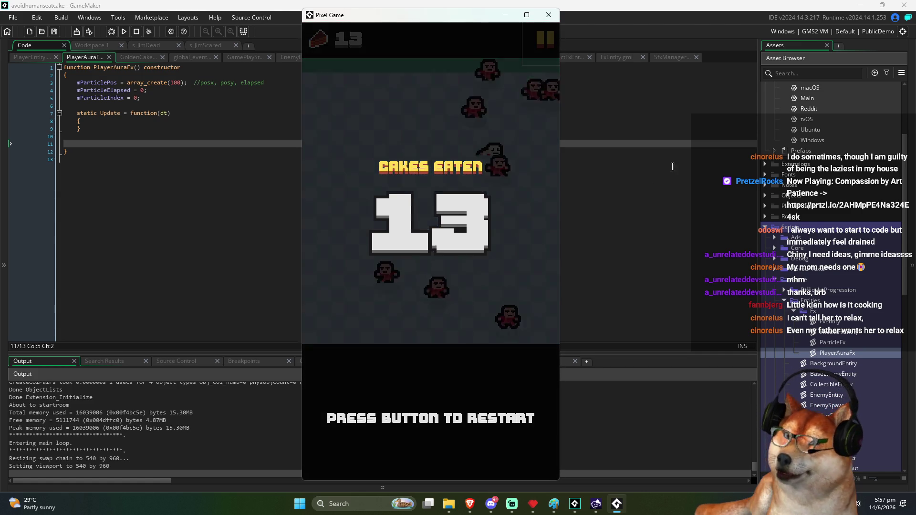
left_click(503, 222)
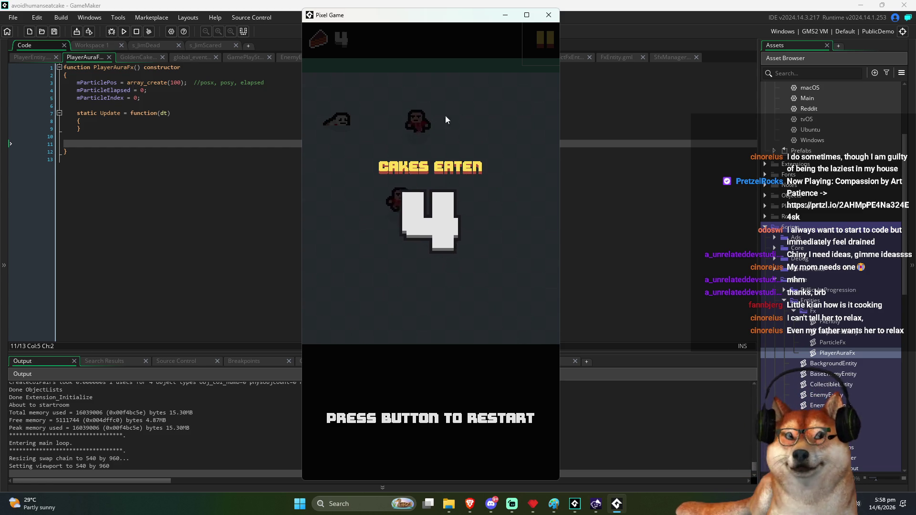
Step: Nudge the game window up-left, play a round to 31 cakes, and restart
left_click_drag(417, 18, 414, 15)
left_click(420, 36)
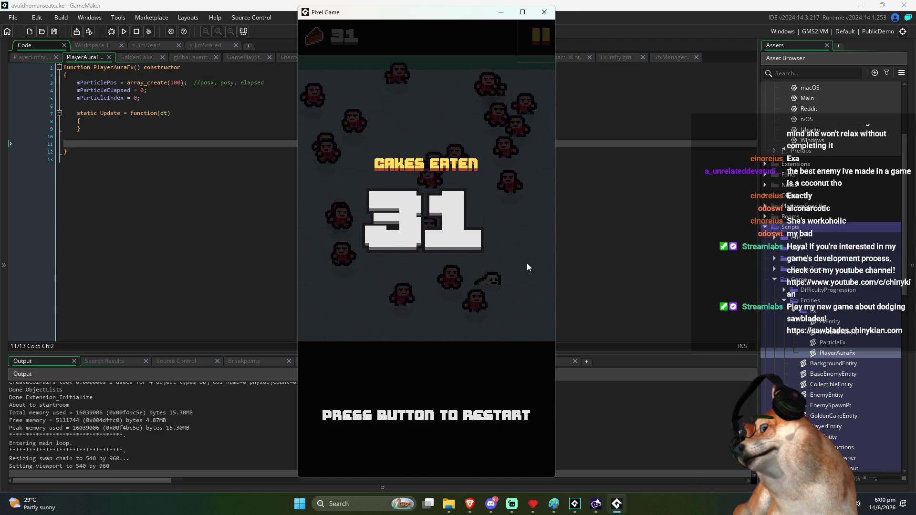
left_click(468, 200)
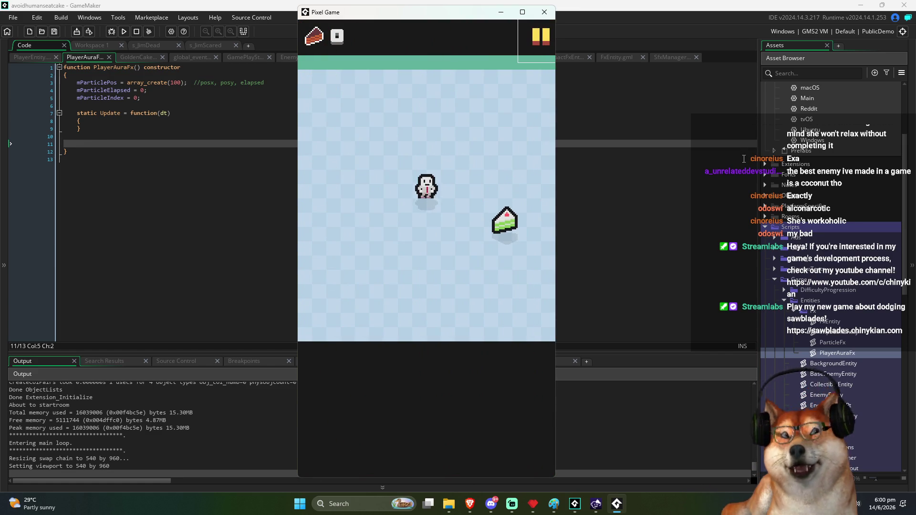
Step: Steer and dash the player with the arrow keys, eating cakes up to 12
key("Right")
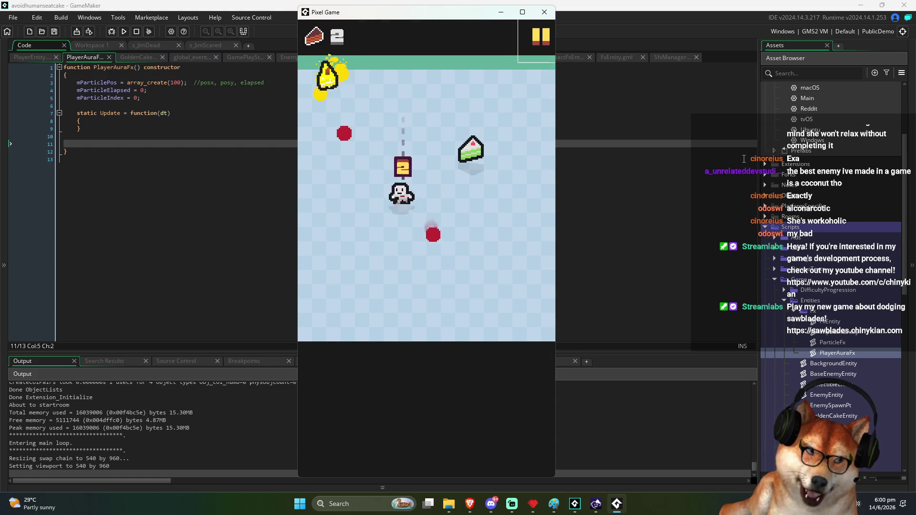
key("Up")
key("Down")
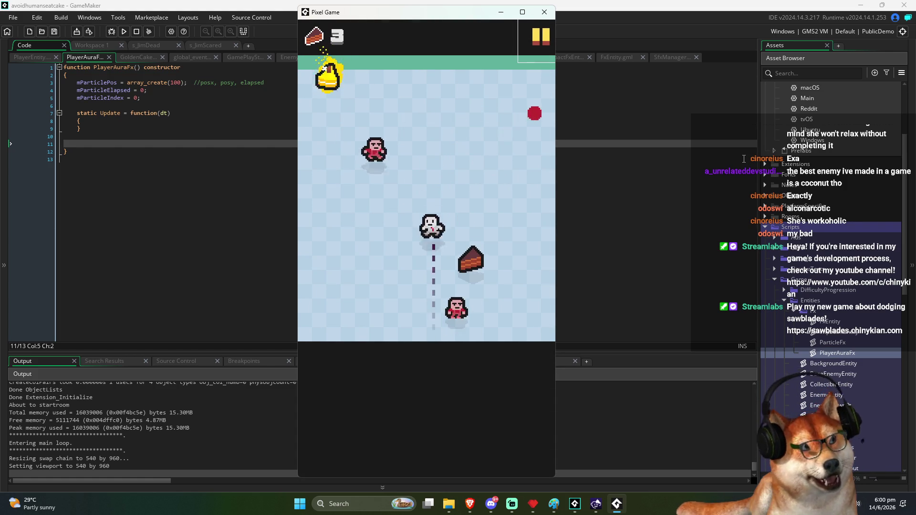
key("Right")
key("Down")
key("Right")
key("Up")
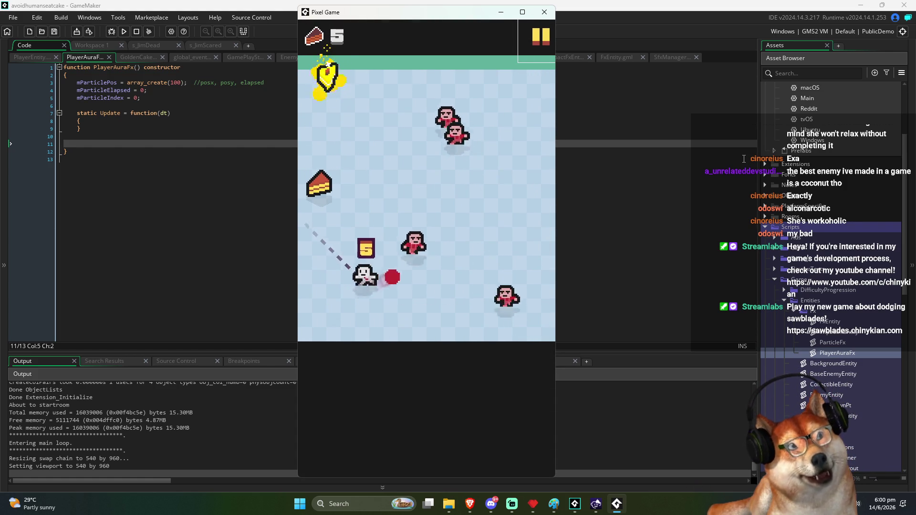
key("Up")
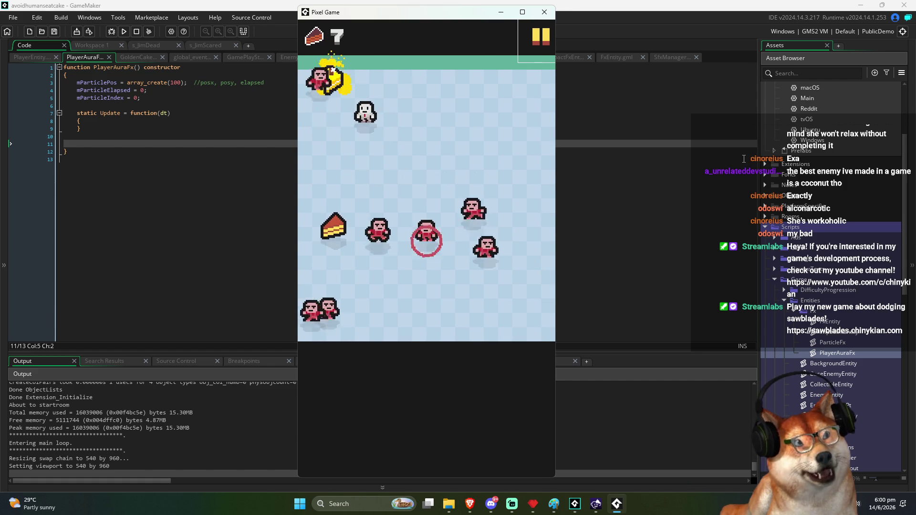
key("Down")
key("Right")
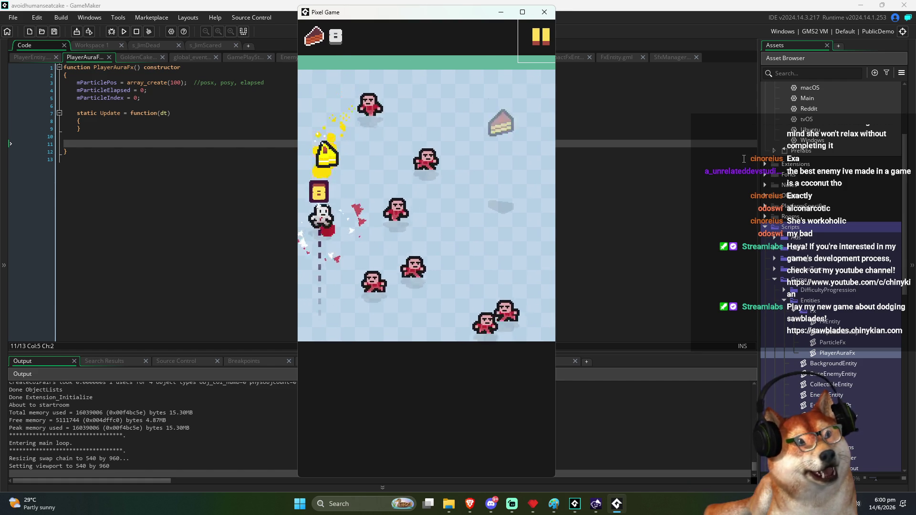
Step: Keep dashing with the arrow keys while dodging enemies, raising the cake count to 22
key("Right")
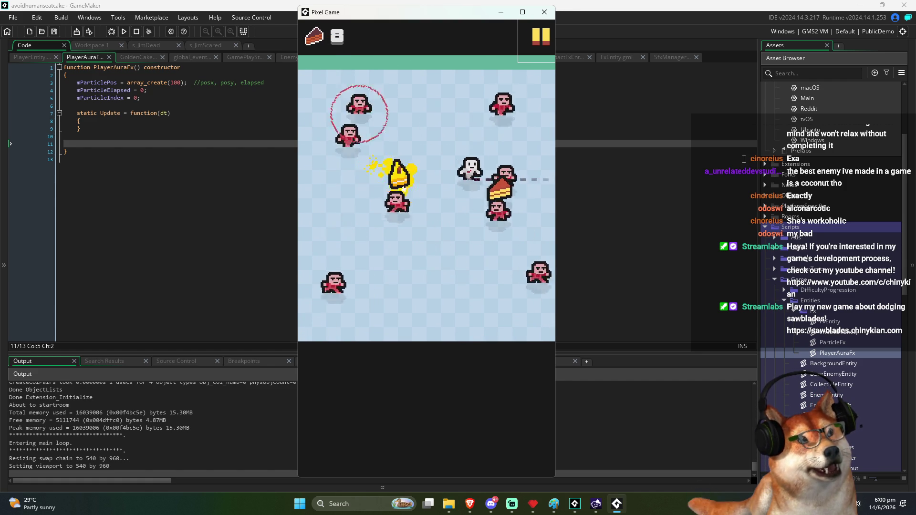
key("Down")
key("Left")
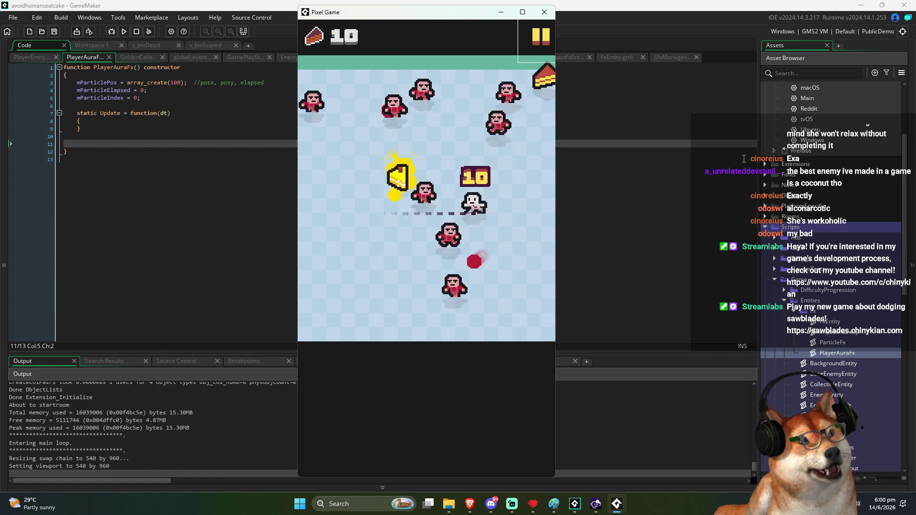
key("Up")
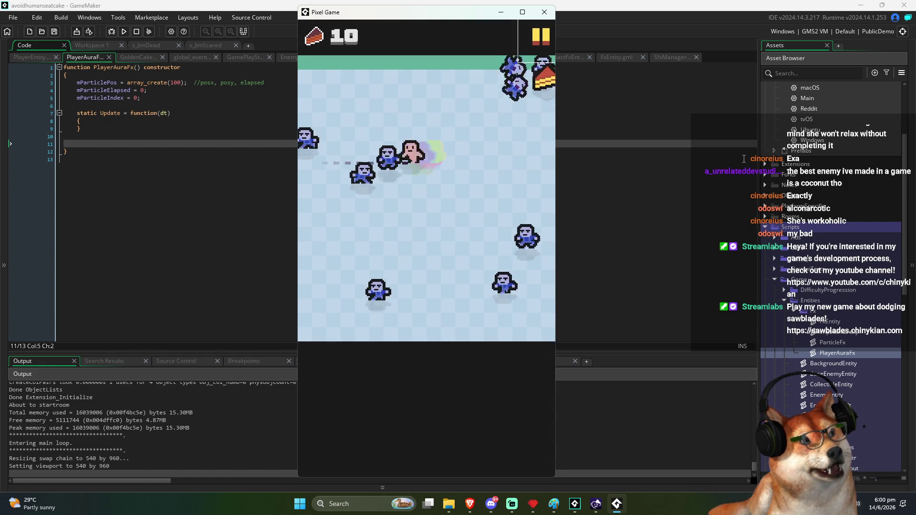
key("Up")
key("Left")
key("Right")
key("Up")
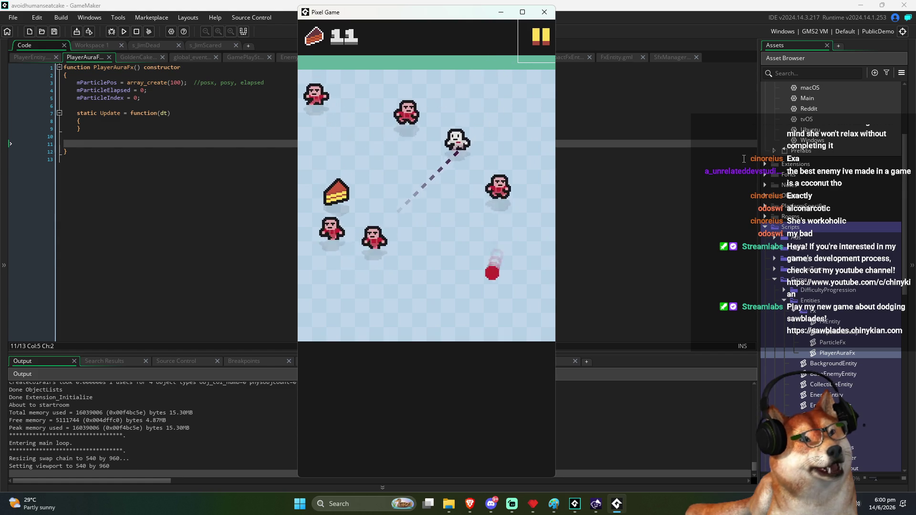
key("Left")
key("Down")
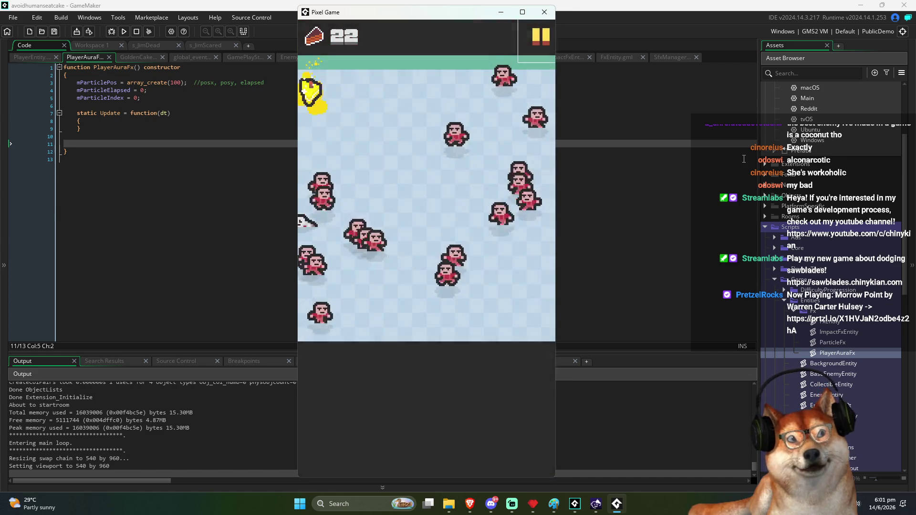
Step: Restart with Space, toggle pause, and restart after the game over at 11 cakes
key("space")
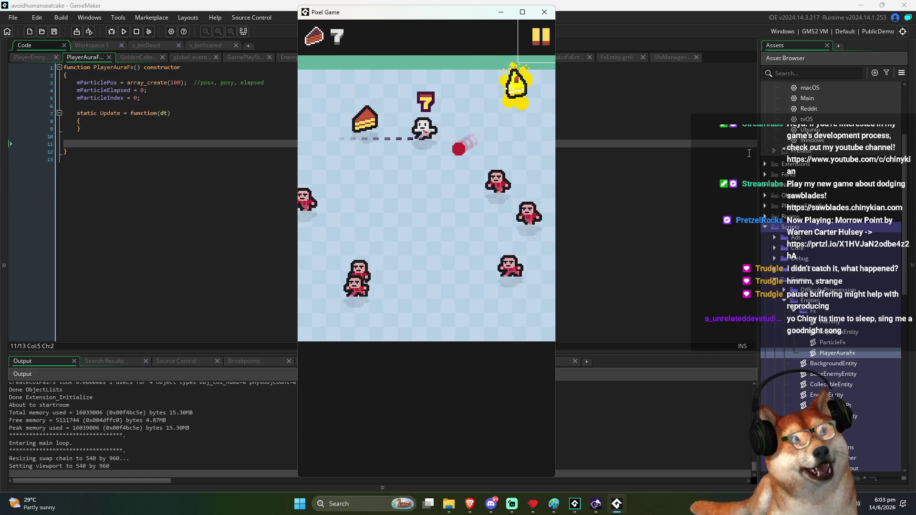
left_click(546, 41)
left_click(545, 41)
left_click(545, 41)
left_click(545, 41)
left_click(545, 41)
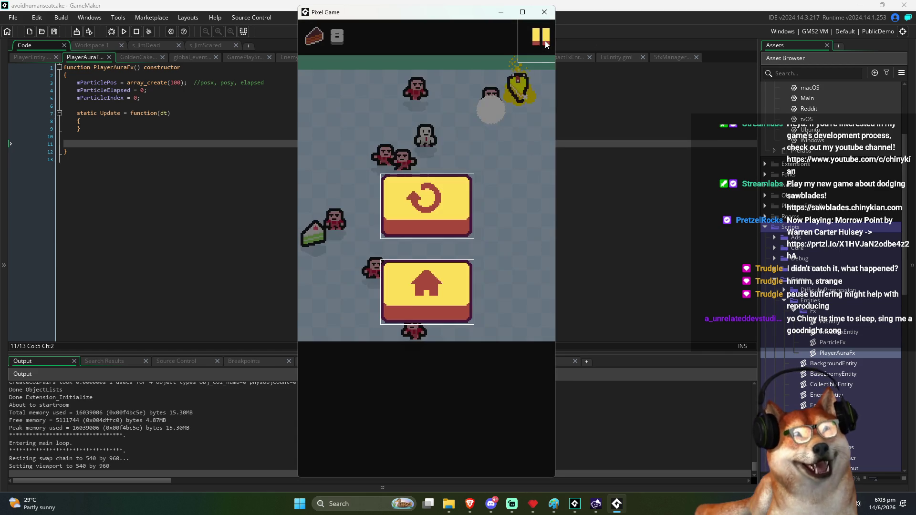
left_click(545, 41)
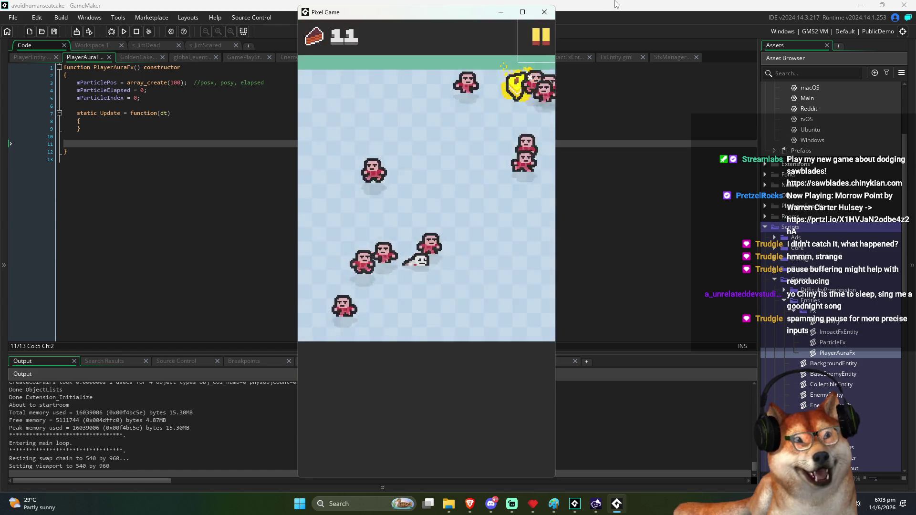
left_click(437, 395)
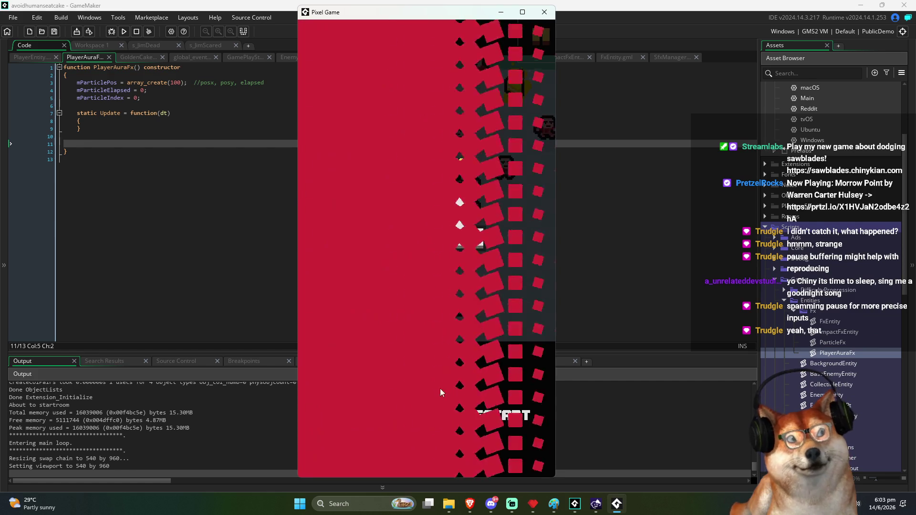
Step: Play a round using mouse-click dashes to collect cakes around the arena
left_click(496, 351)
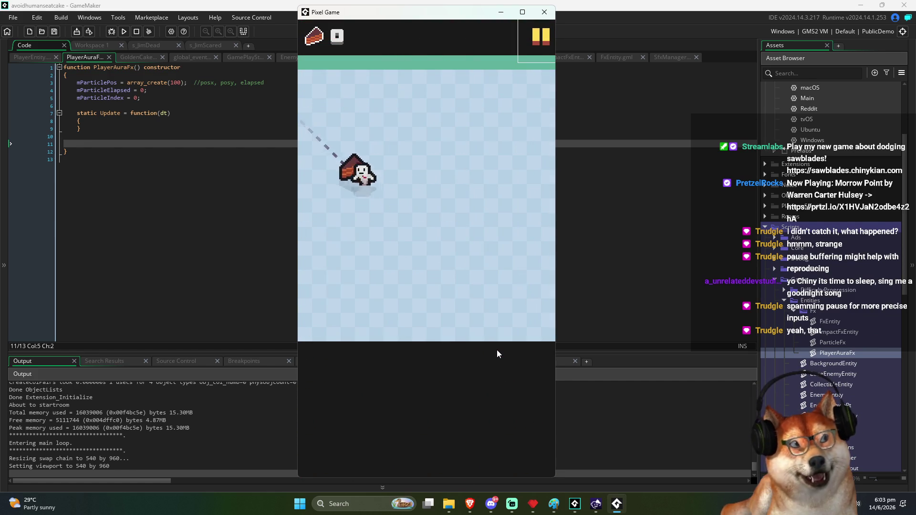
left_click(494, 351)
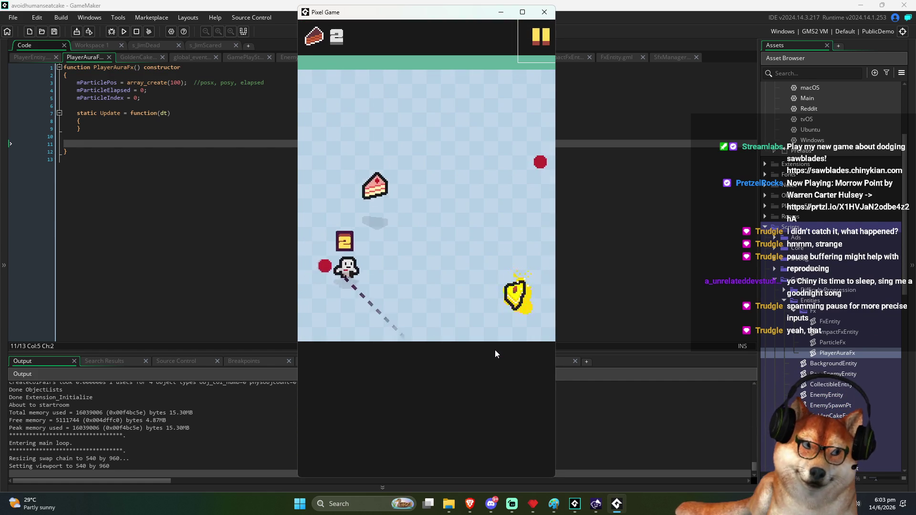
left_click(495, 350)
left_click(495, 350)
left_click(494, 351)
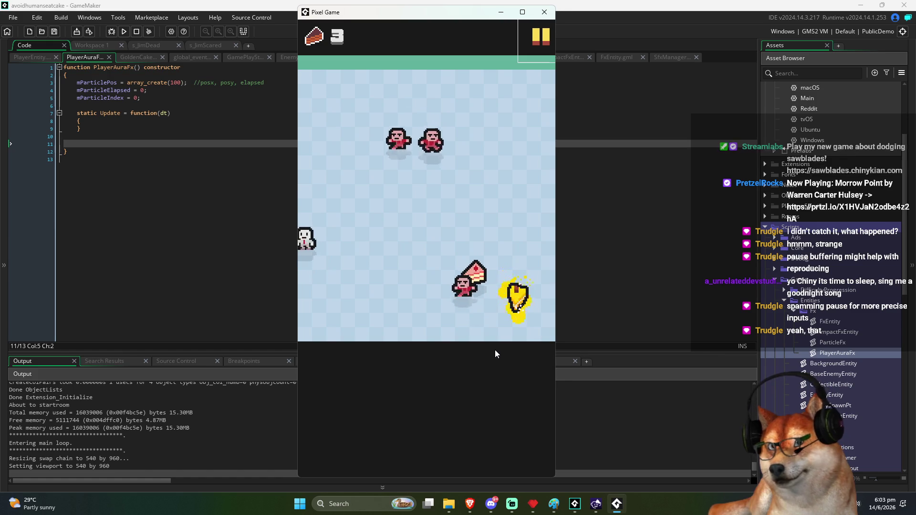
left_click(494, 350)
left_click(494, 351)
left_click(495, 350)
left_click(495, 350)
left_click(494, 350)
left_click(494, 350)
left_click(494, 350)
left_click(495, 351)
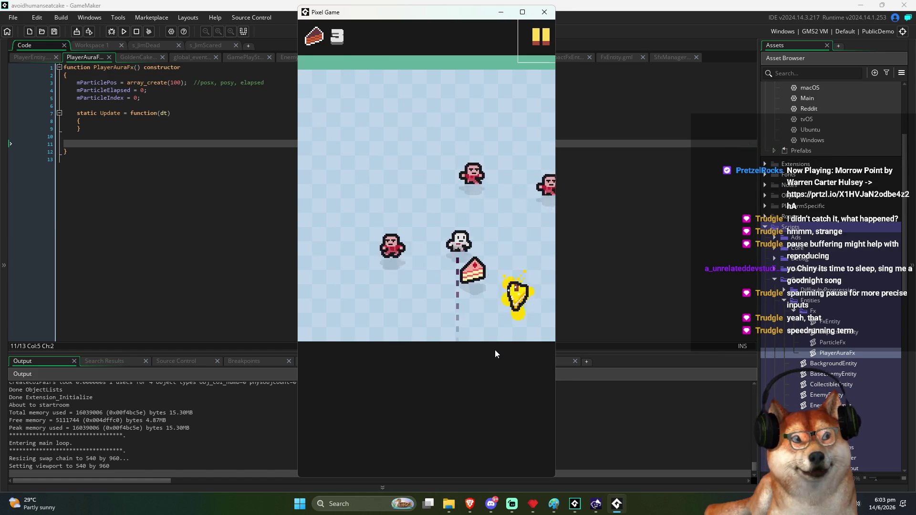
left_click(495, 350)
left_click(494, 351)
left_click(494, 350)
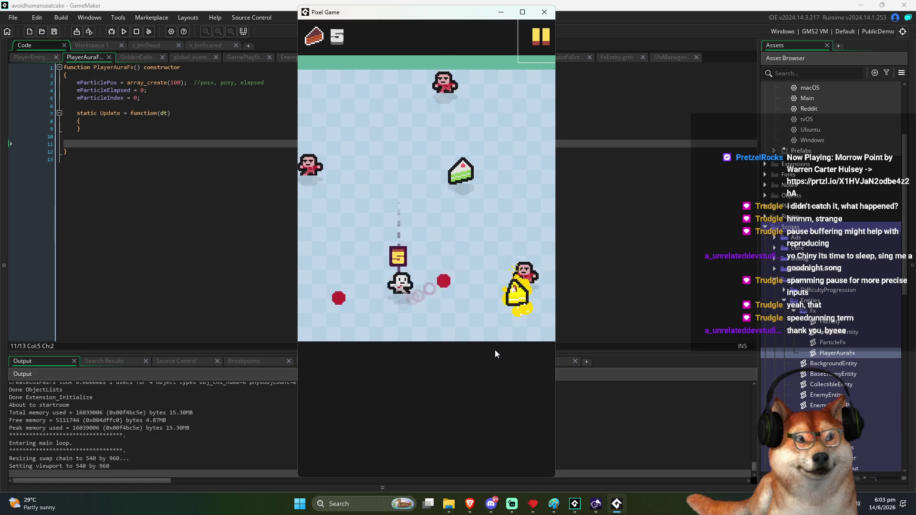
left_click(495, 350)
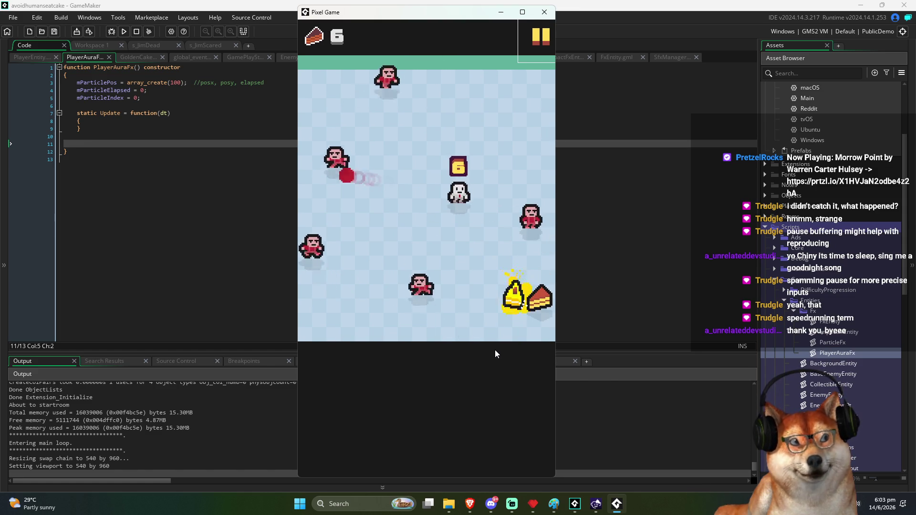
left_click(494, 350)
left_click(495, 351)
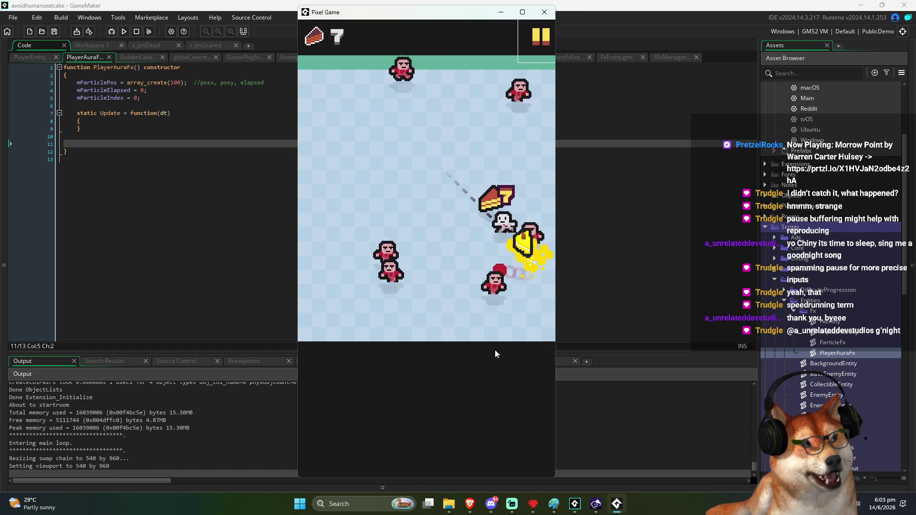
left_click(494, 350)
left_click(495, 351)
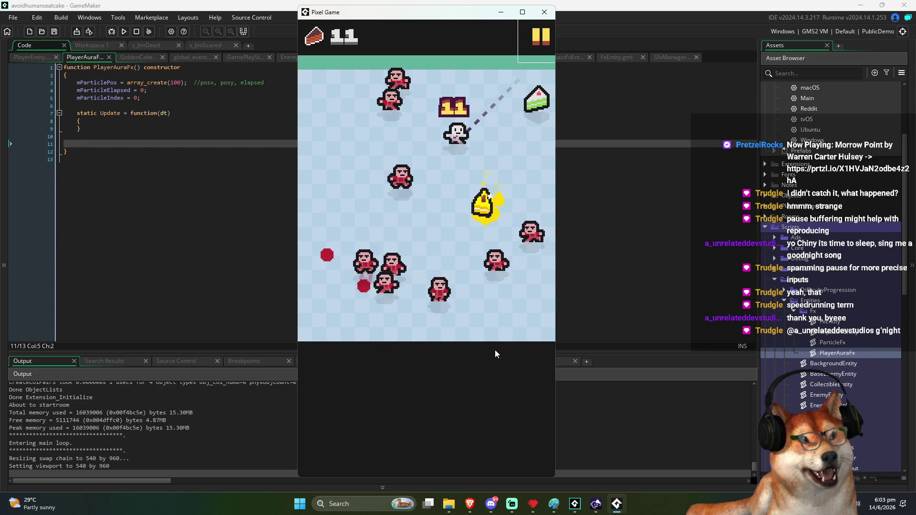
left_click(494, 350)
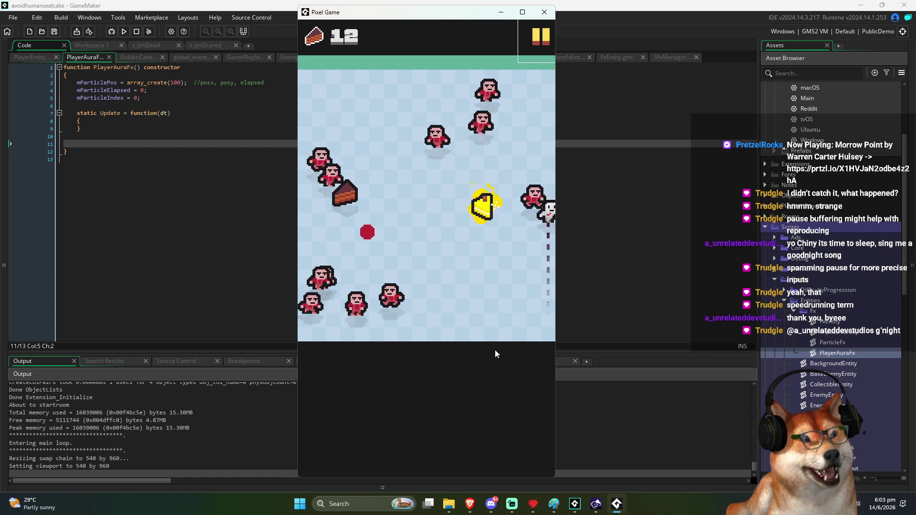
left_click(495, 350)
left_click(494, 350)
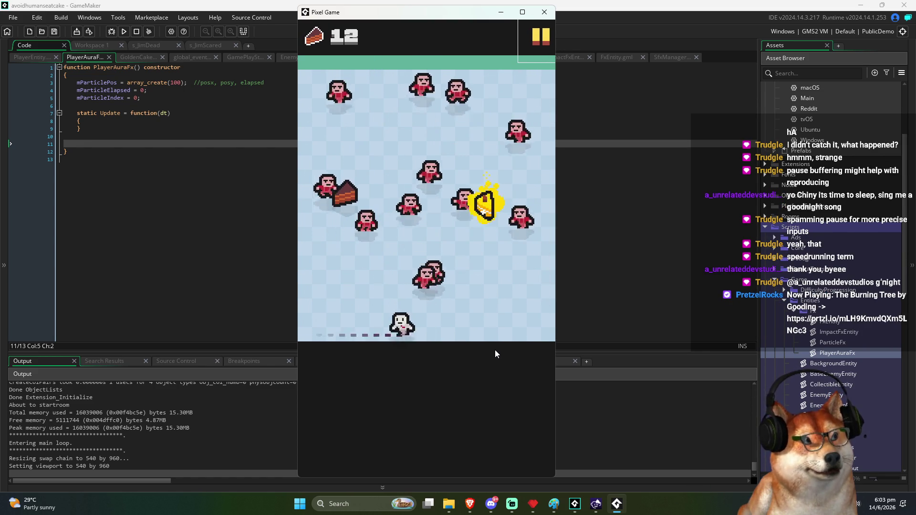
left_click(494, 351)
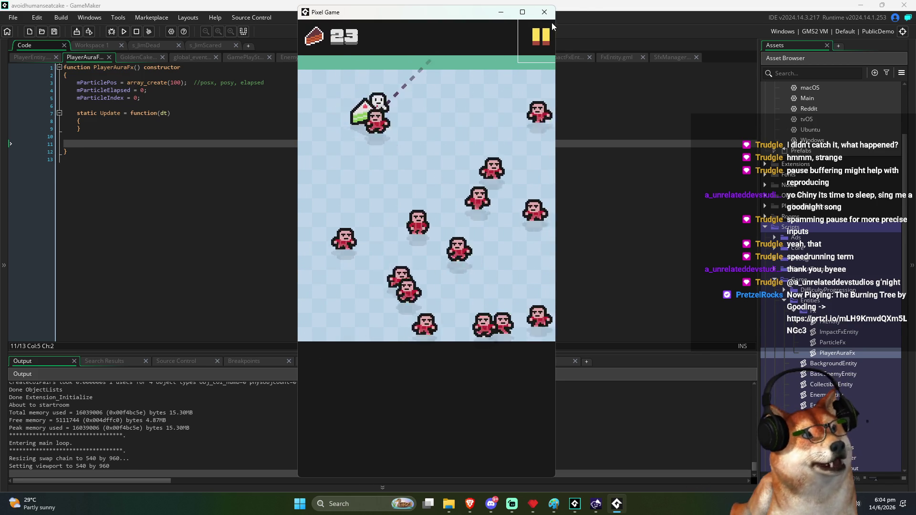
Step: Maximize the game window to full screen and launch a dash to the right
left_click(523, 12)
left_click(514, 210)
left_click_drag(513, 213, 671, 256)
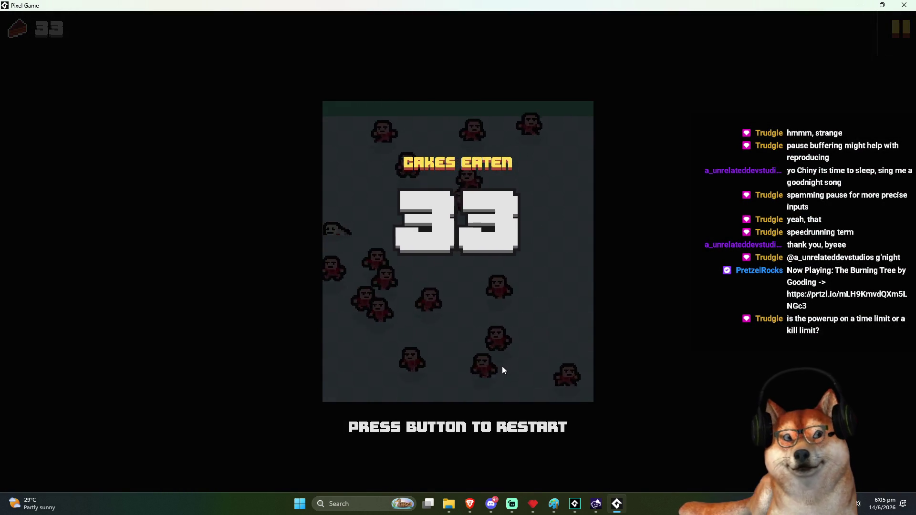
Step: Restart from the 33-cakes game-over screen with Space
key("space")
key("space")
key("space")
key("space")
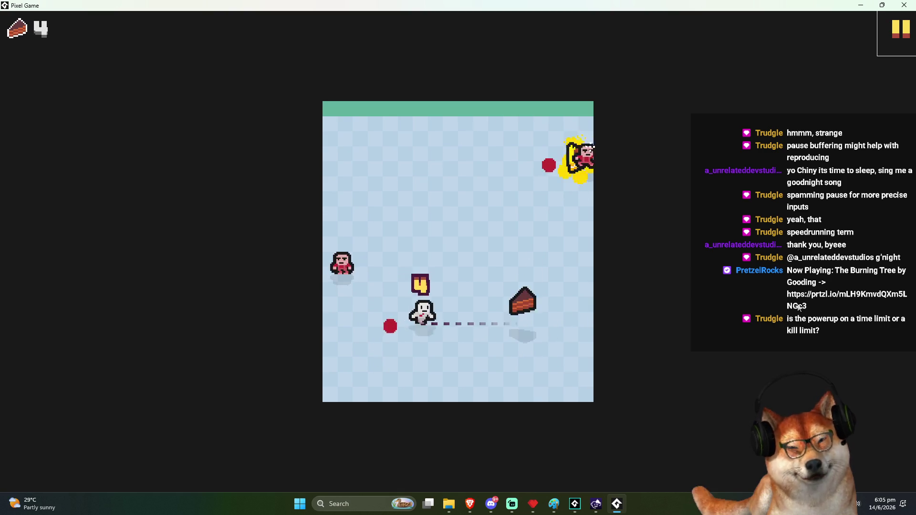
Step: Move the player with the arrow keys and WASD to collect the first cakes
key("Up")
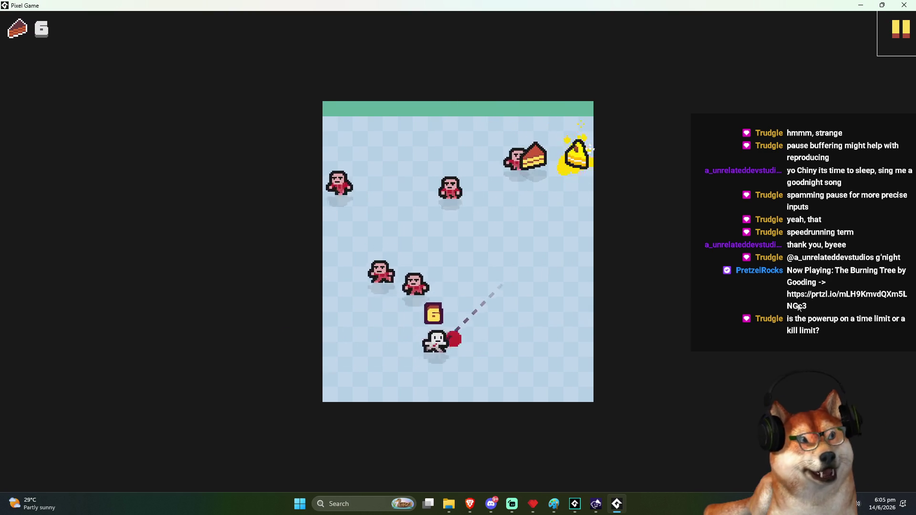
key("Up")
key("space")
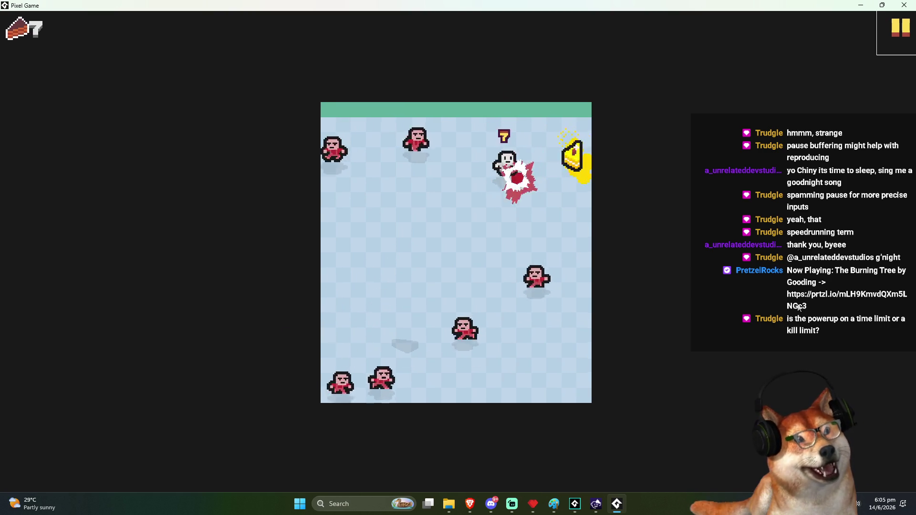
key("Left")
key("s")
key("d")
key("w")
key("a")
key("s")
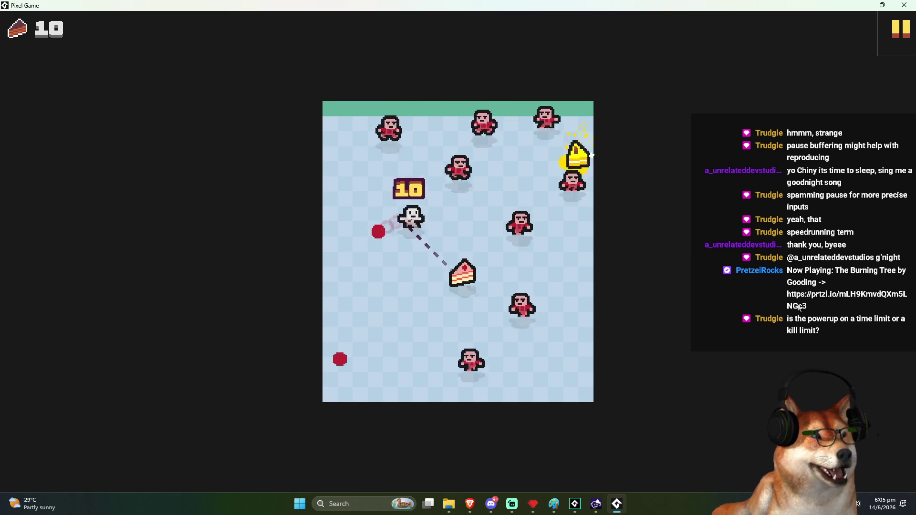
key("s")
key("d")
key("d")
Step: Grab the golden powerup and keep collecting cakes along the left and top
key("w")
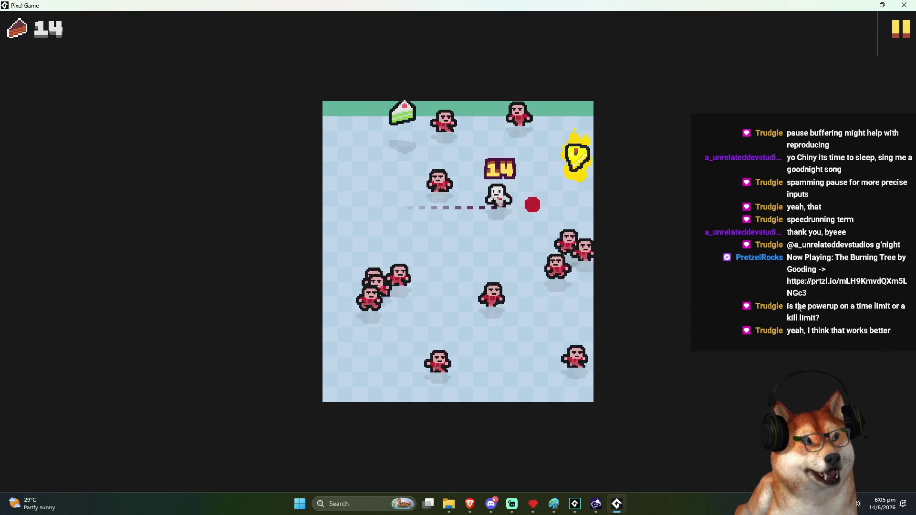
key("a")
key("w")
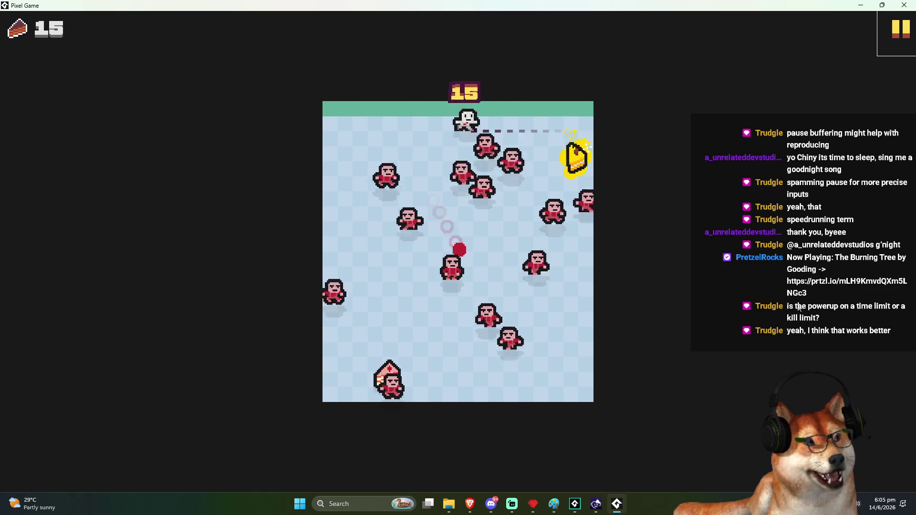
key("w")
key("a")
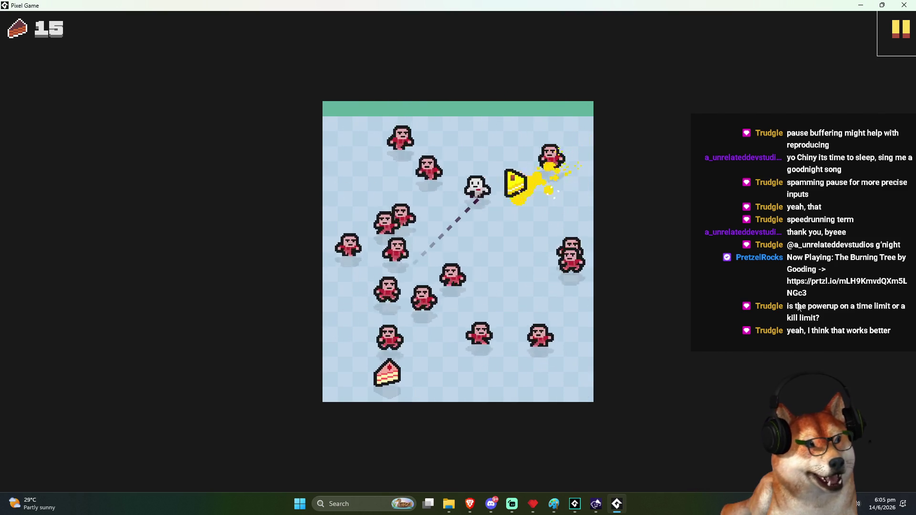
key("w")
key("a")
key("w")
key("a")
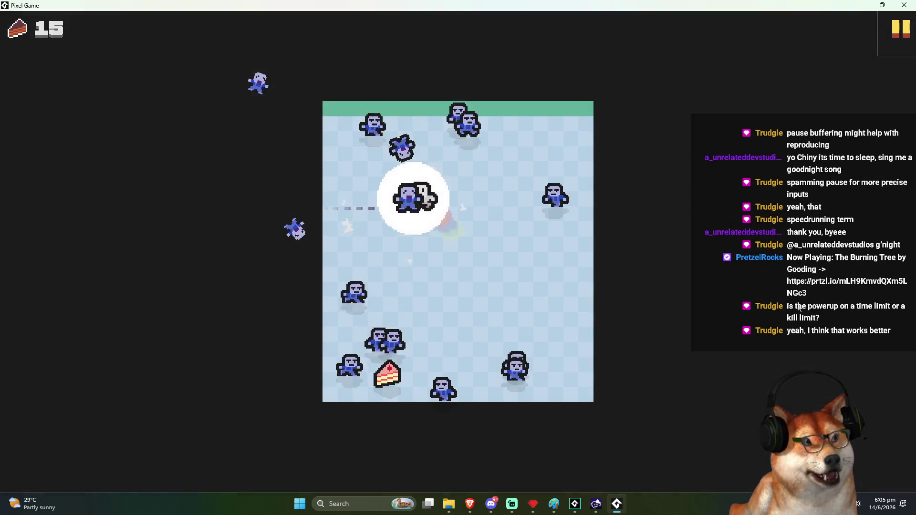
key("s")
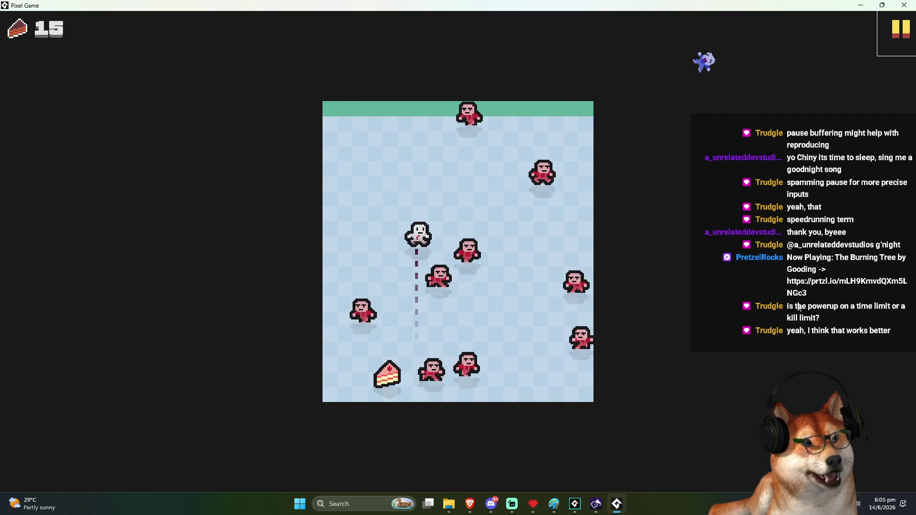
key("s")
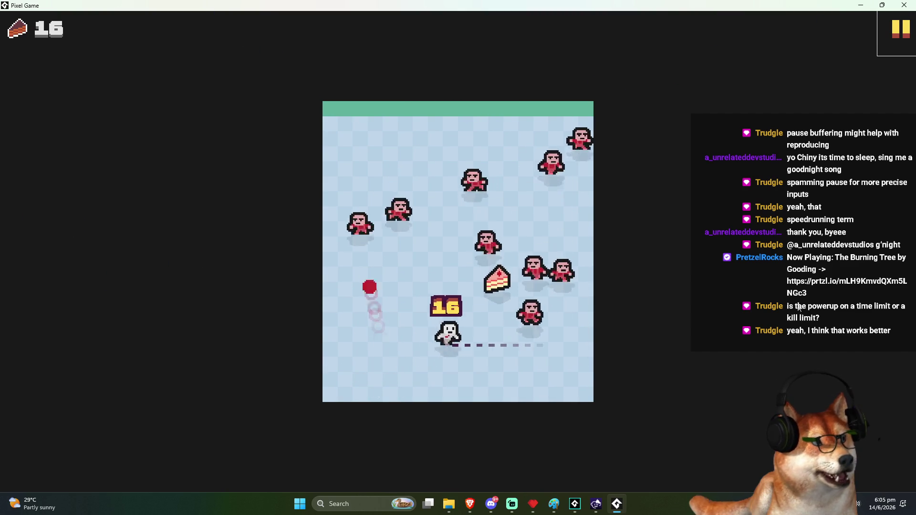
key("a")
key("w")
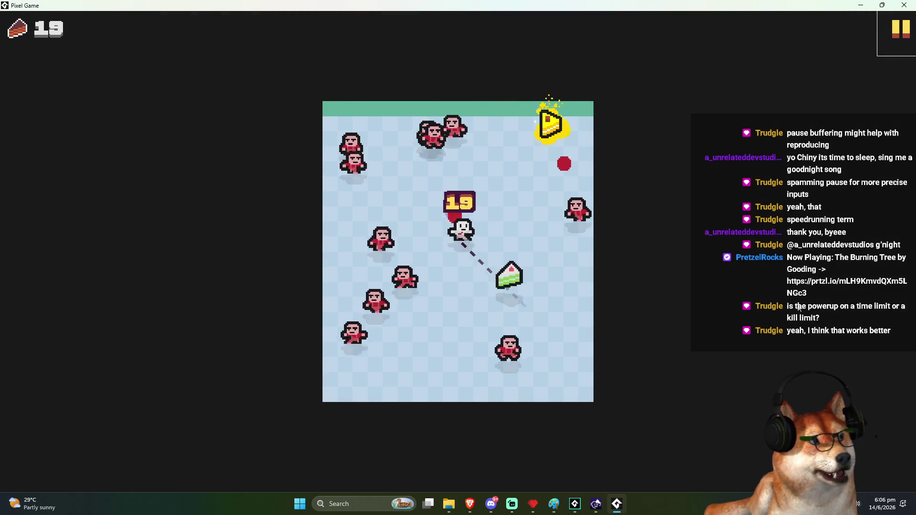
Step: Collect more cakes until the game over at 28, then restart with Space
key("d")
key("w")
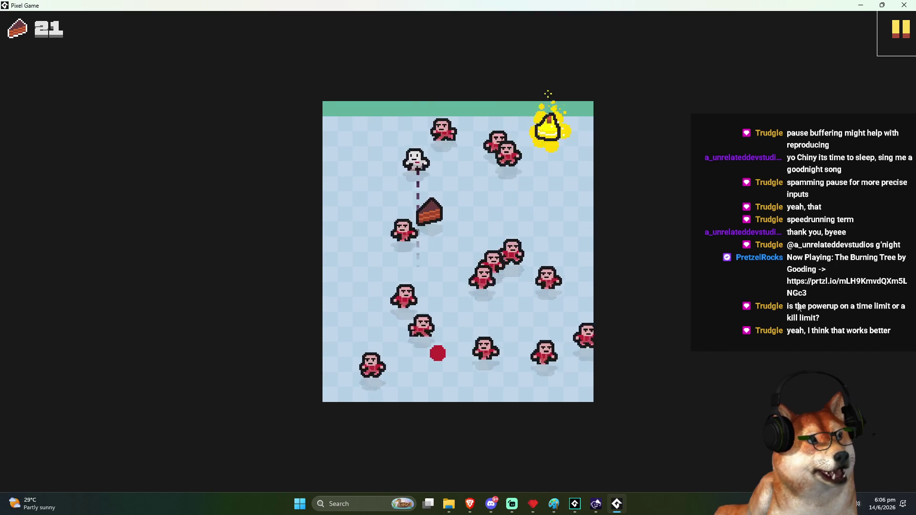
key("s")
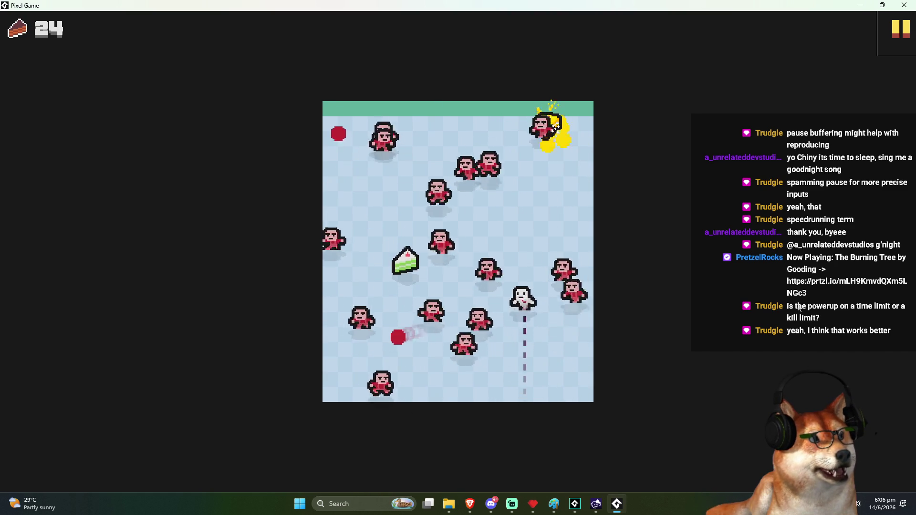
key("w")
key("a")
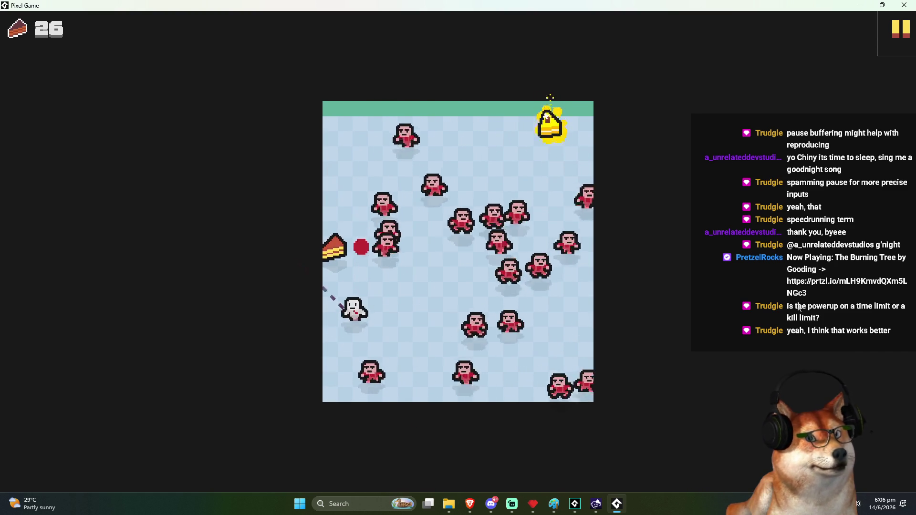
key("a")
key("d")
key("w")
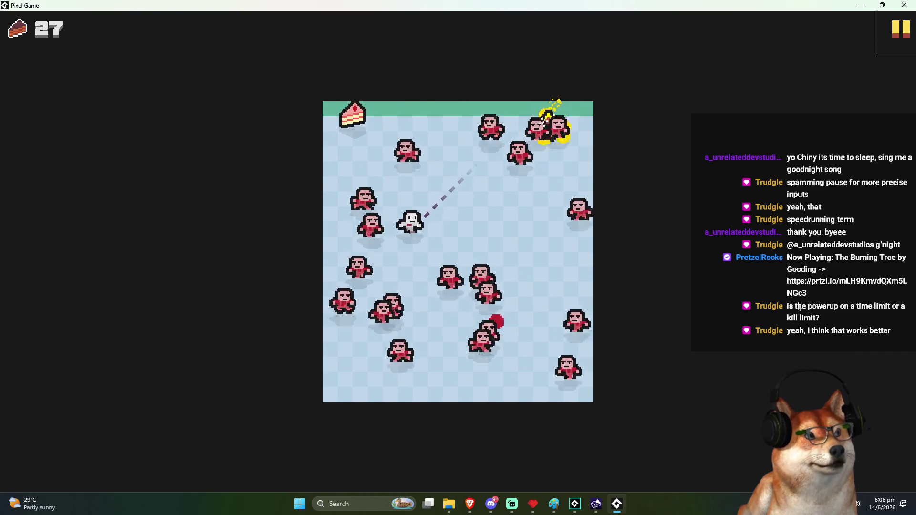
key("w")
key("a")
key("d")
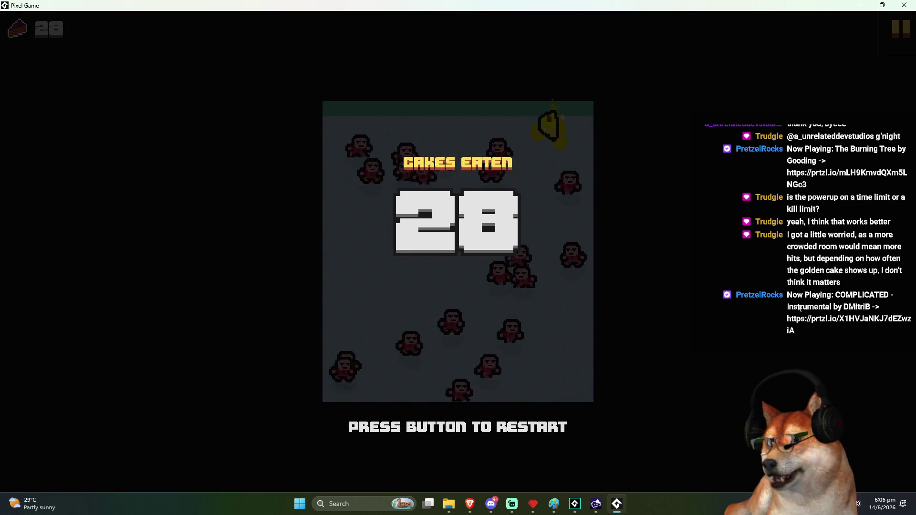
key("space")
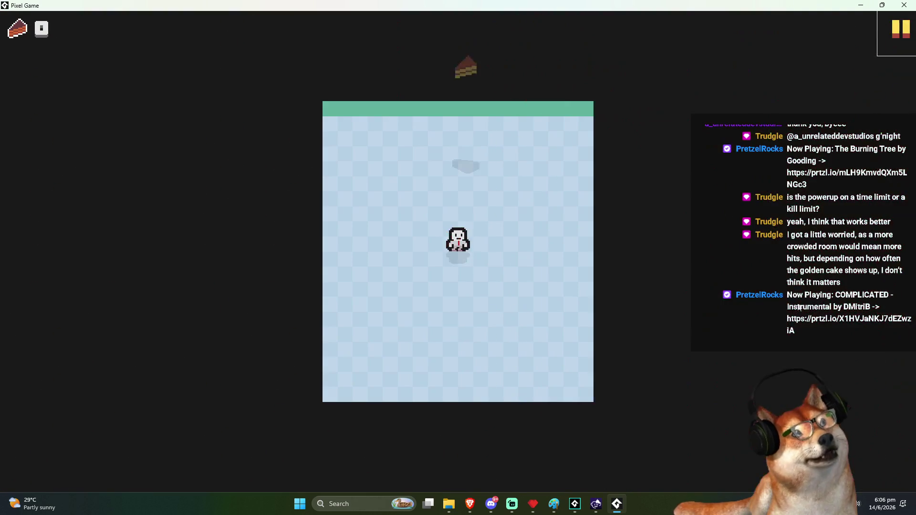
Step: Dash the player between cakes and through enemies, reaching 10 cakes eaten
key("space")
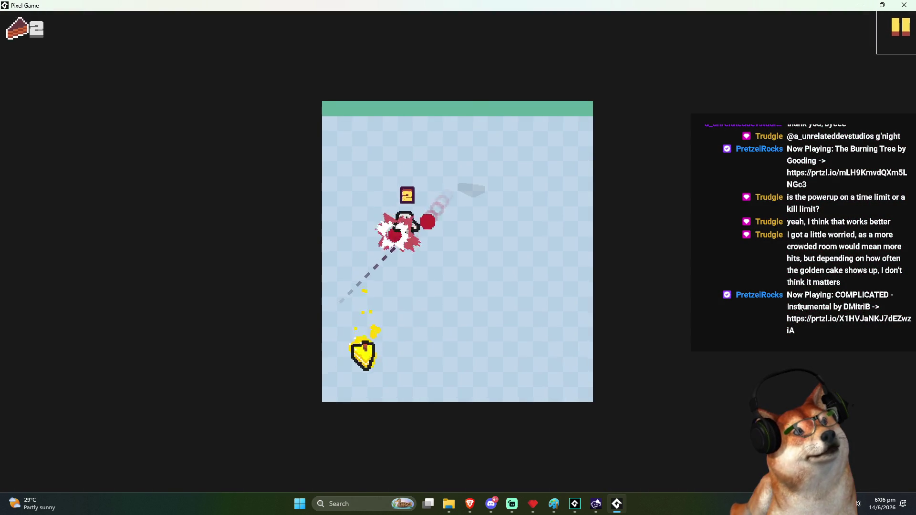
key("space")
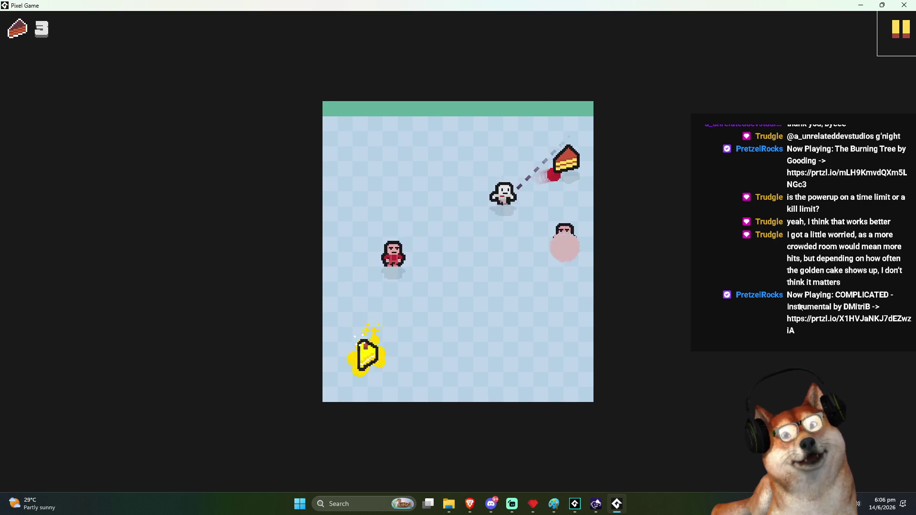
key("space")
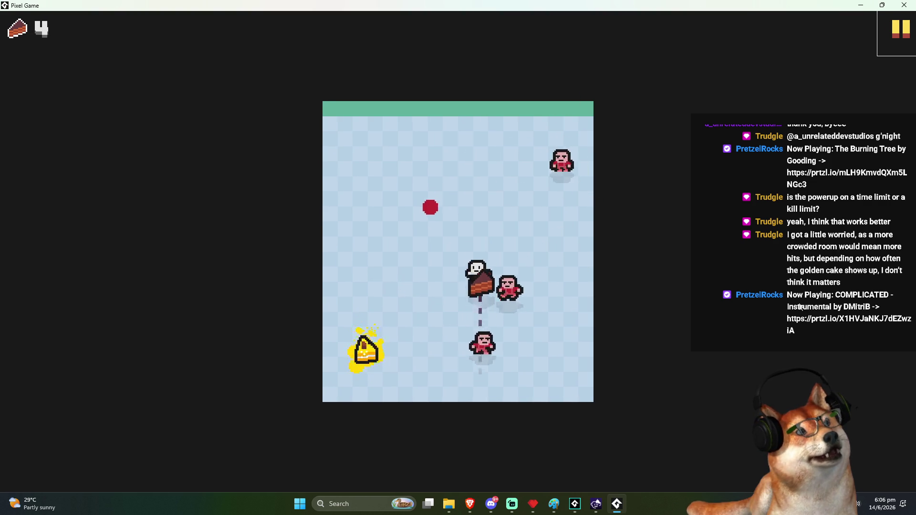
key("space")
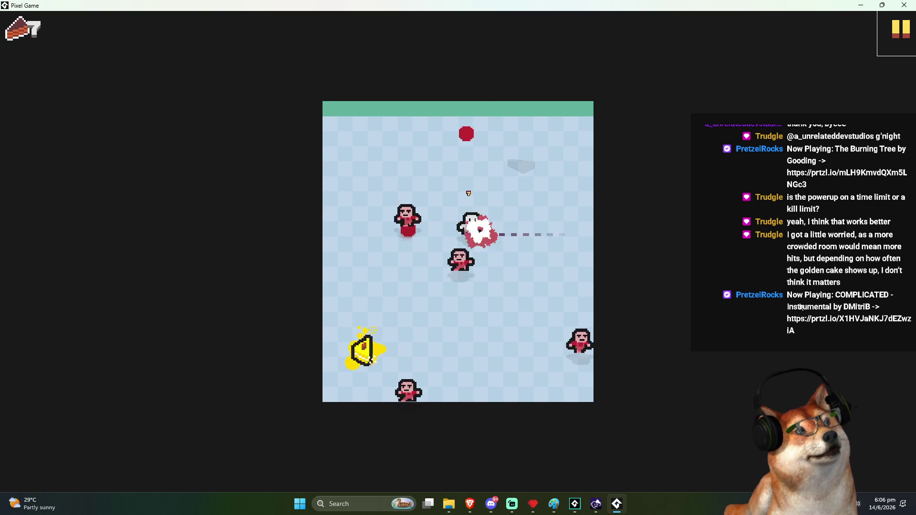
key("space")
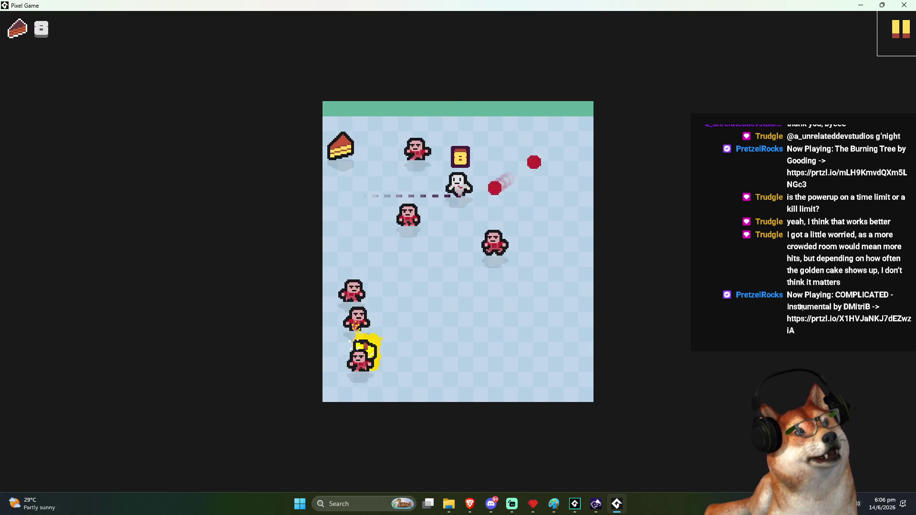
key("space")
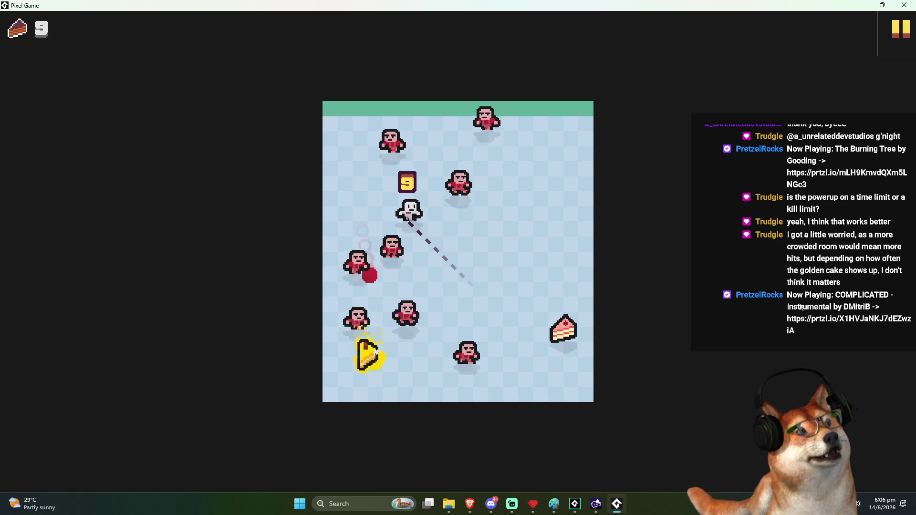
key("space")
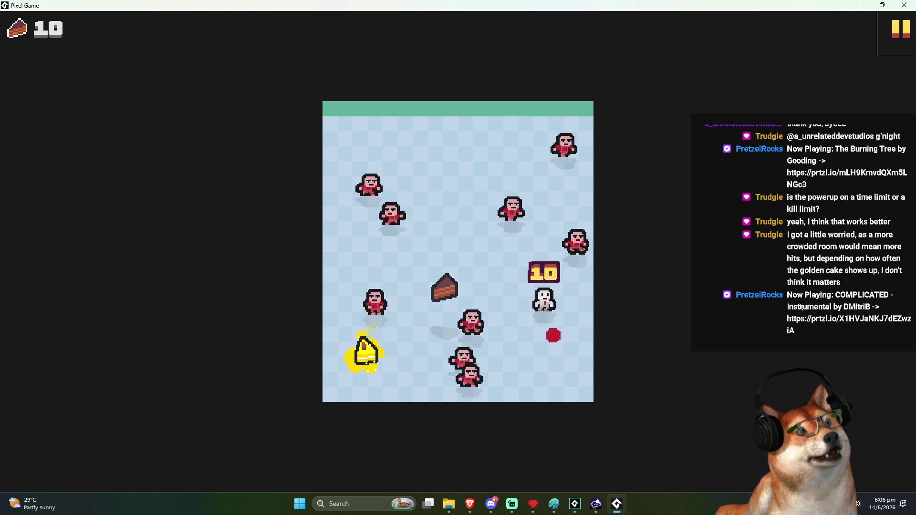
Step: Keep dashing onto cakes and dodging enemies, passing 13 and reaching 18 cakes
key("space")
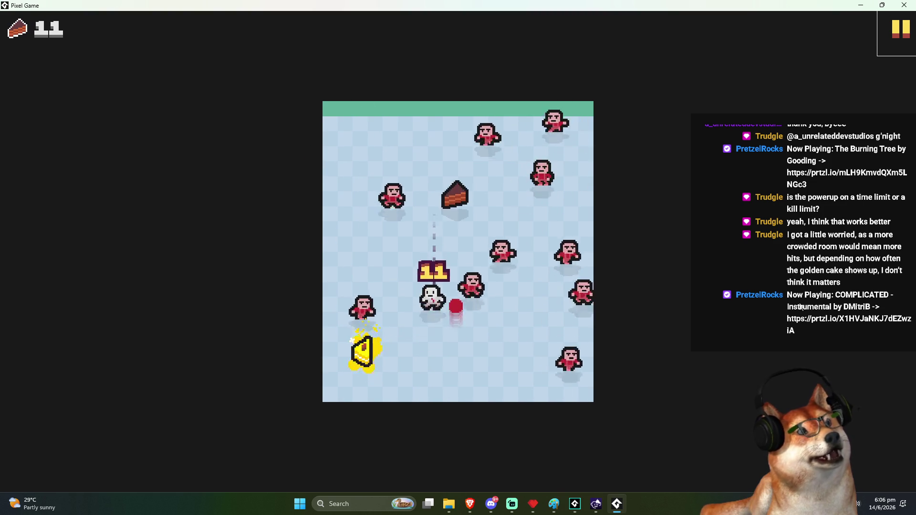
key("space")
key("space")
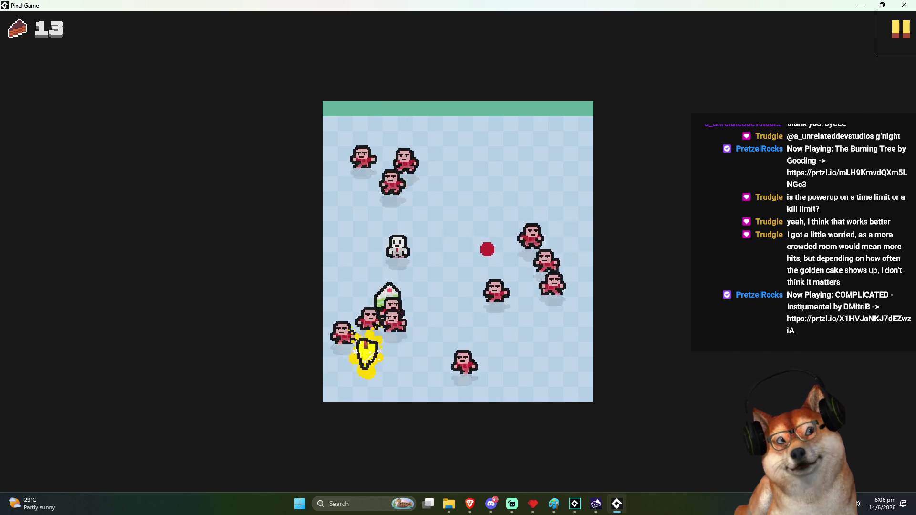
key("space")
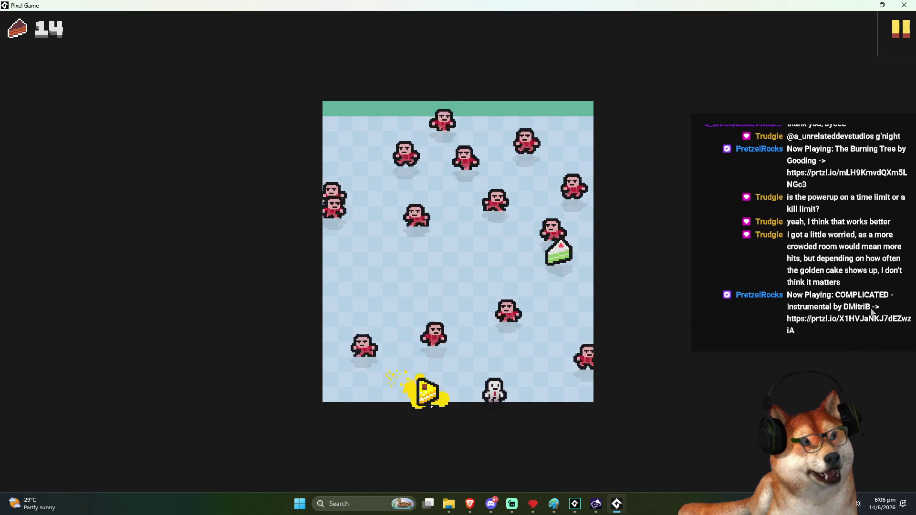
key("space")
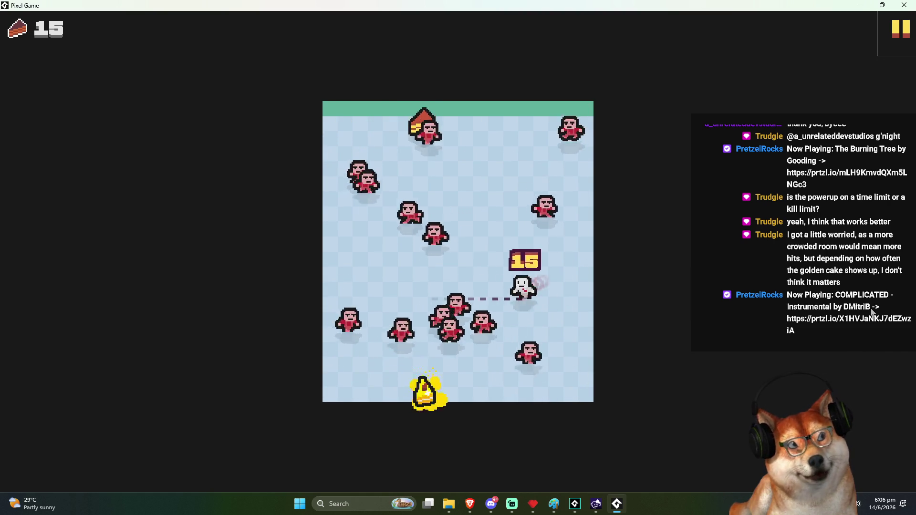
key("space")
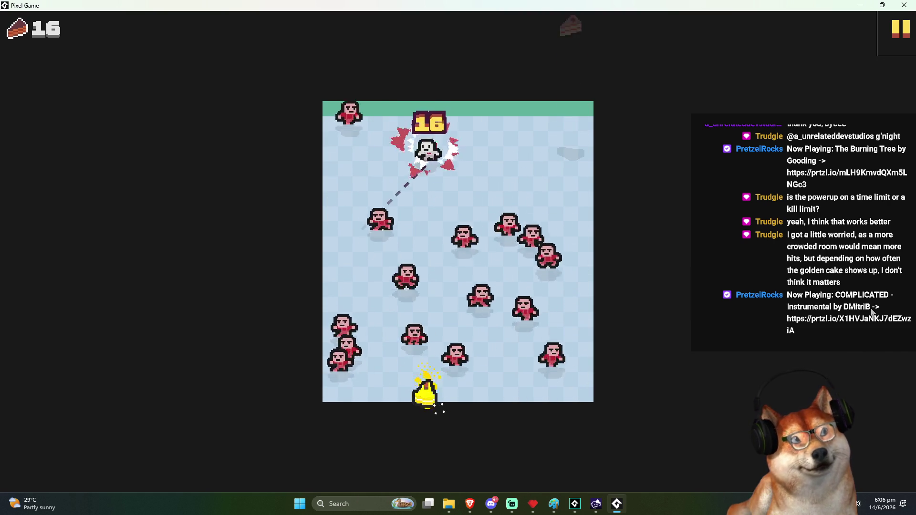
key("space")
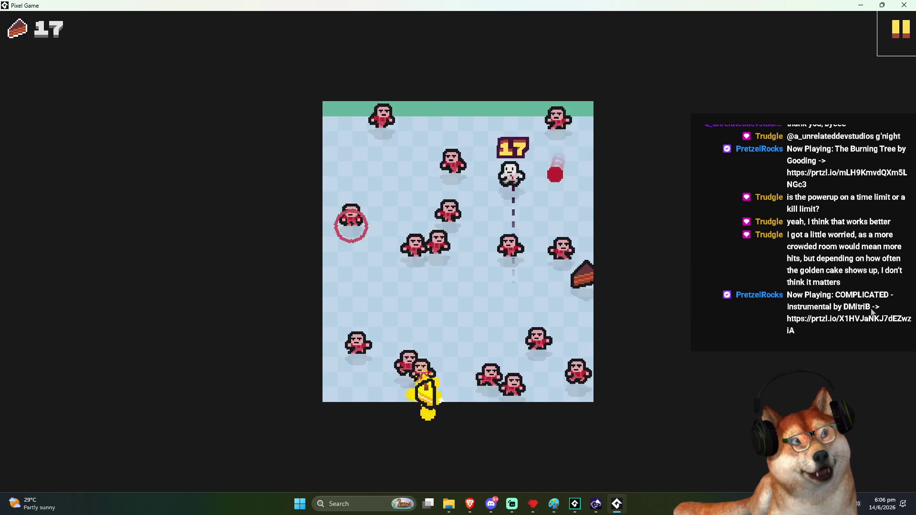
key("space")
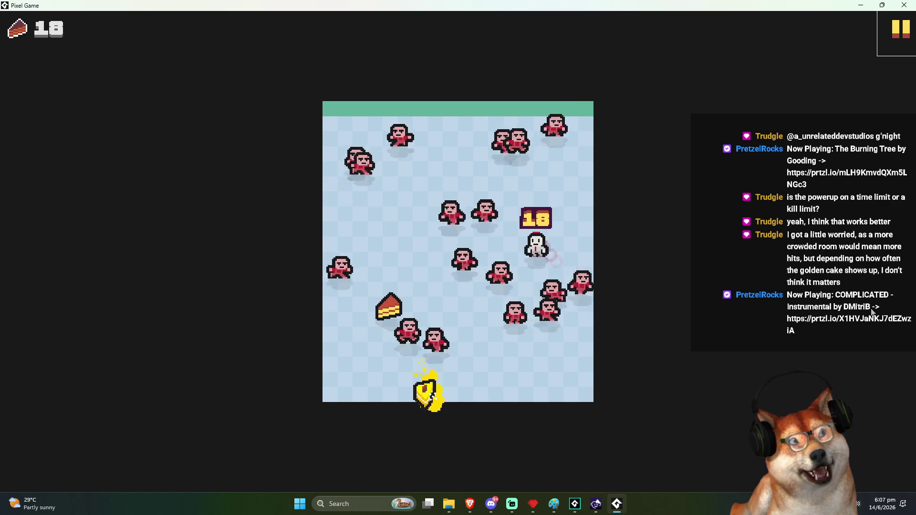
key("space")
key("space")
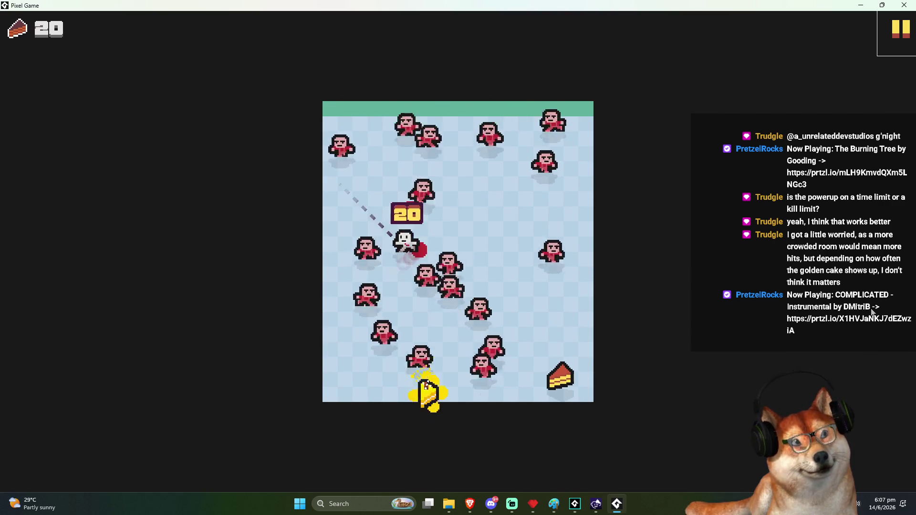
Step: Steer with the arrow keys, grabbing the golden cake power-up and reaching 23 cakes
key("Down")
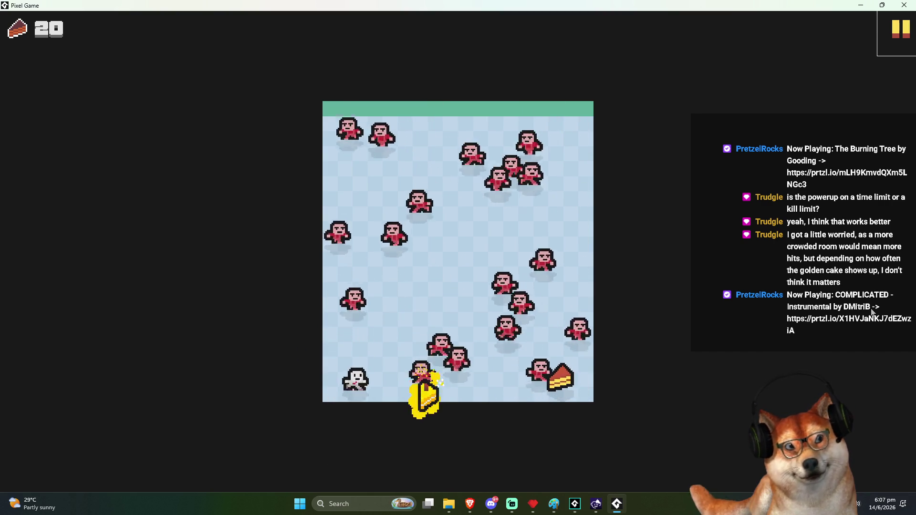
key("Right")
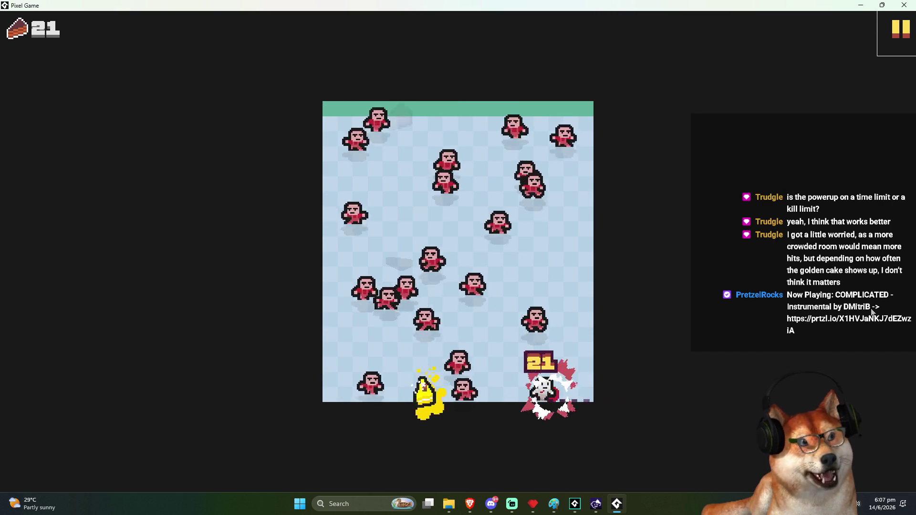
key("Left")
key("Up")
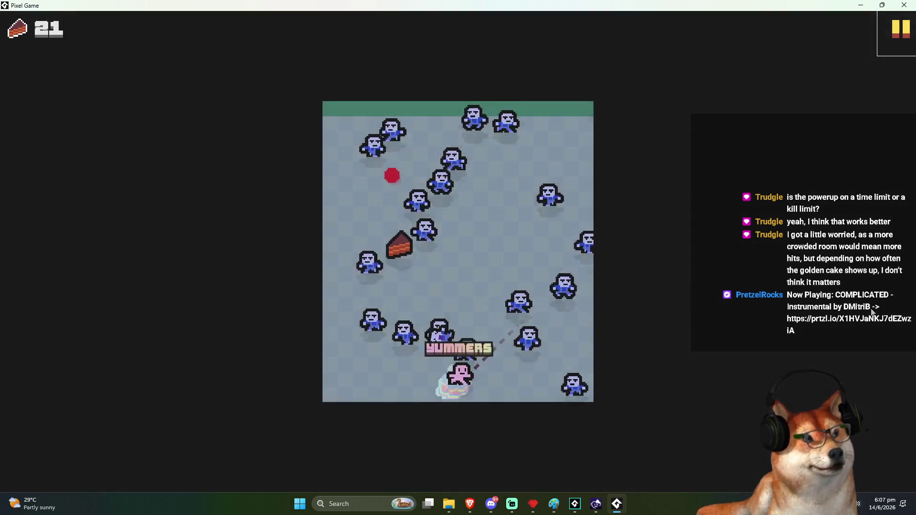
key("Up")
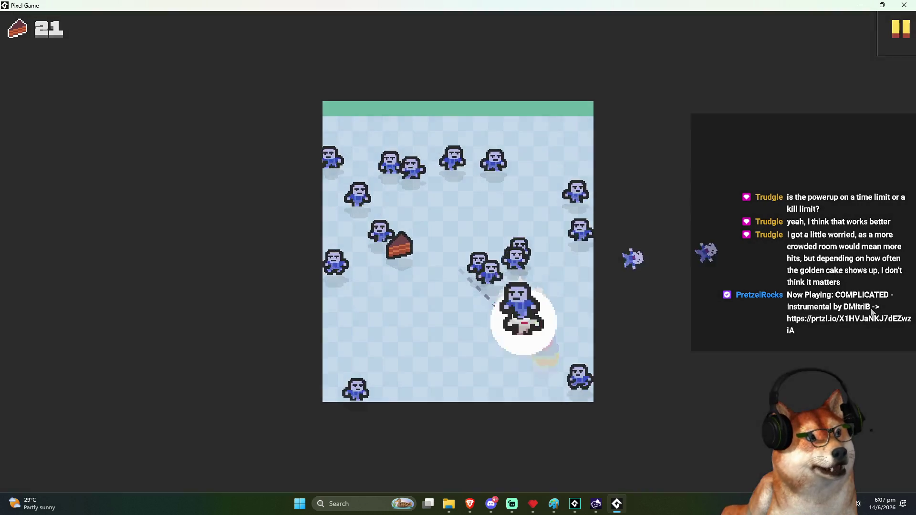
key("Left")
key("Up")
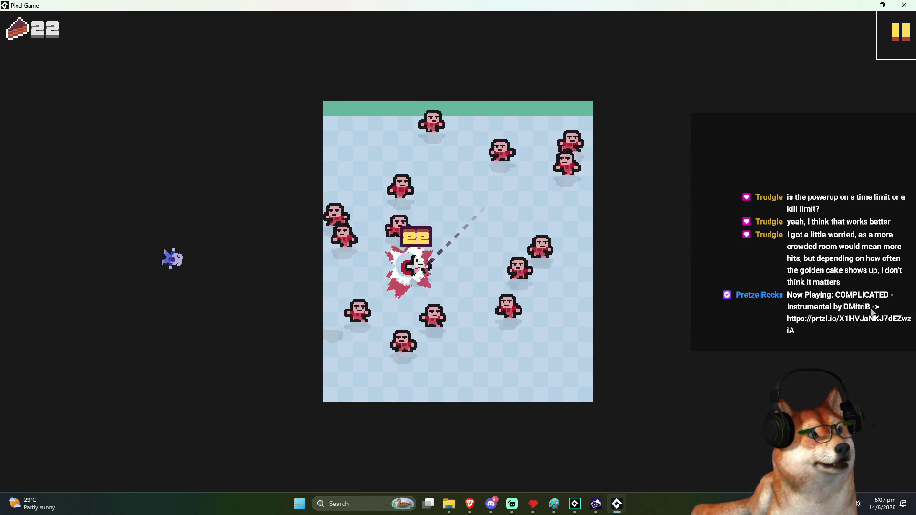
key("Down")
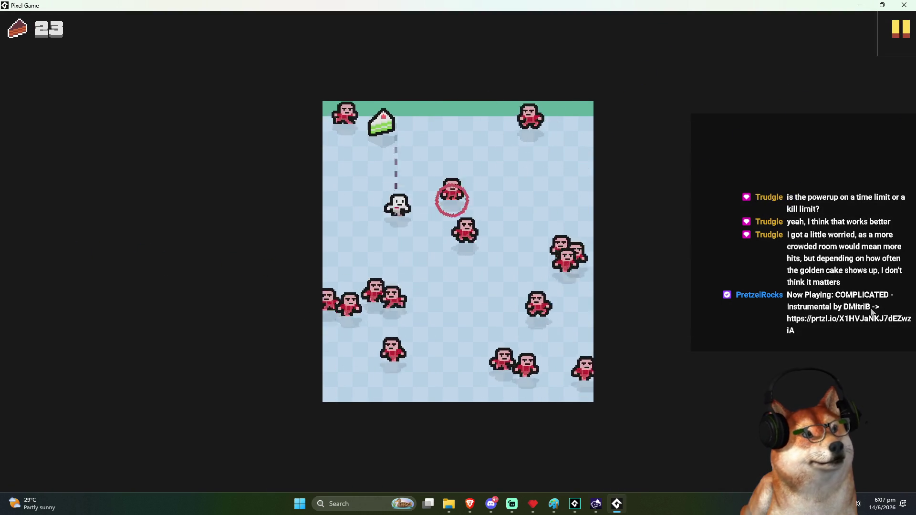
Step: Steer onto the top and lower-right cakes, climbing to 28 cakes eaten
key("Right")
key("Down")
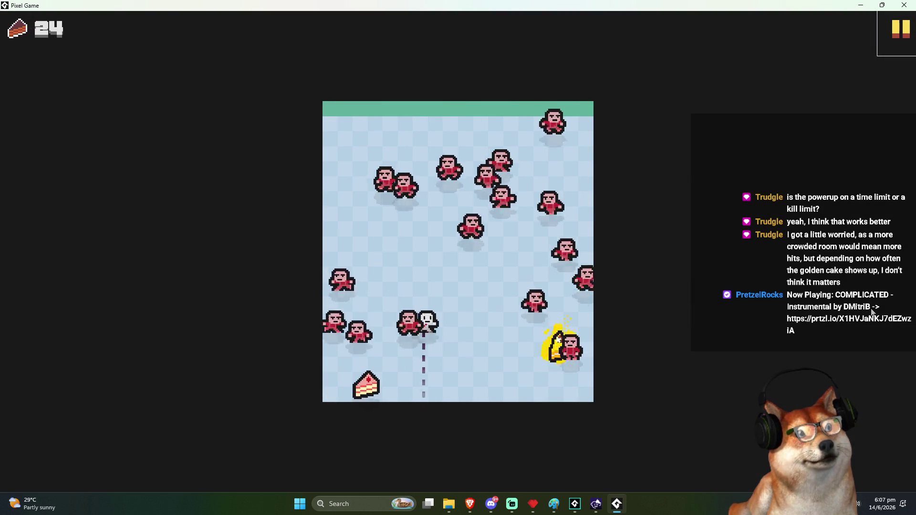
key("Down")
key("Right")
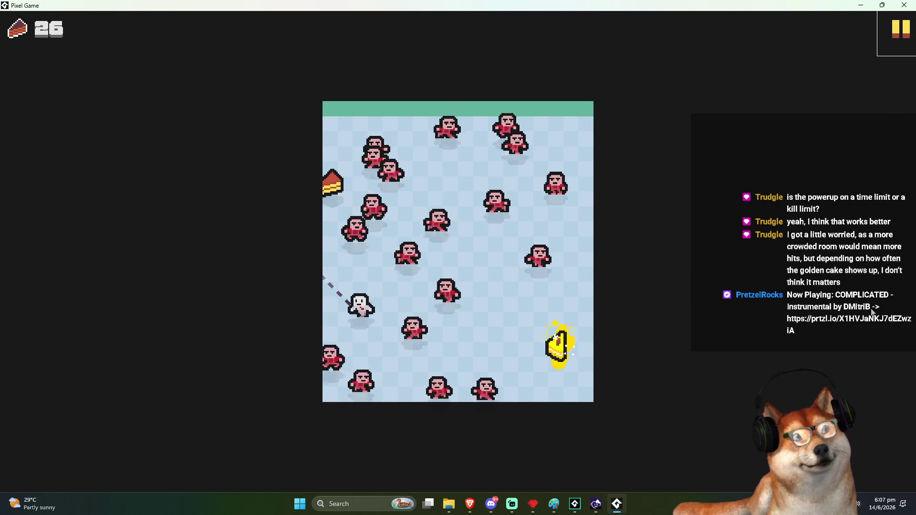
key("Up")
key("Left")
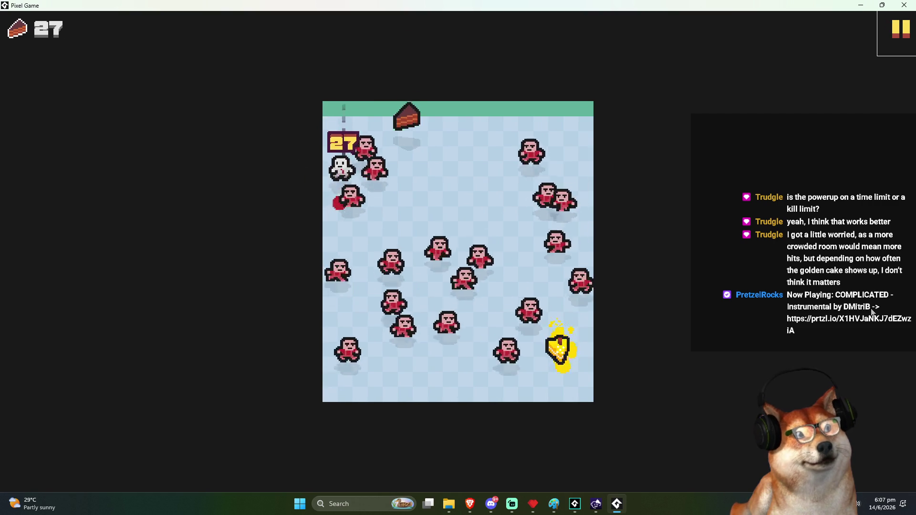
key("Right")
key("Down")
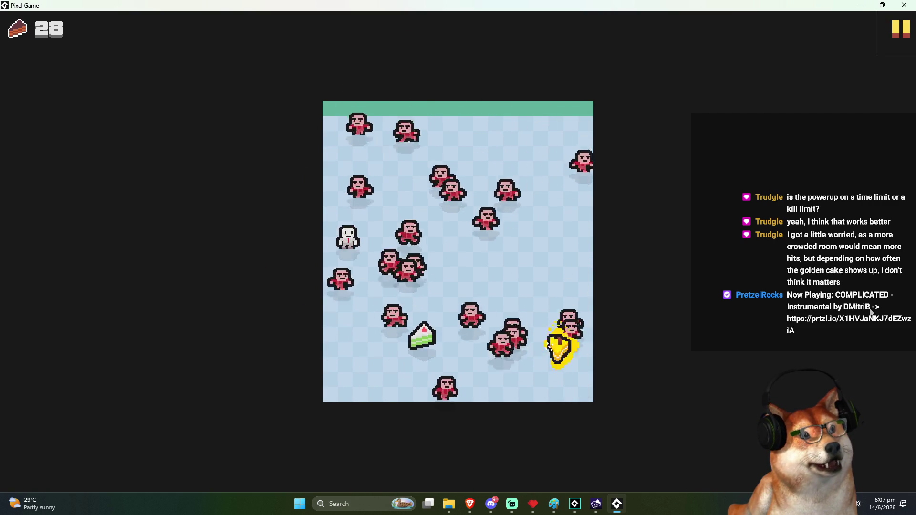
Step: Collect the green cake and weave back and forth across the arena dodging enemies
key("Right")
key("Down")
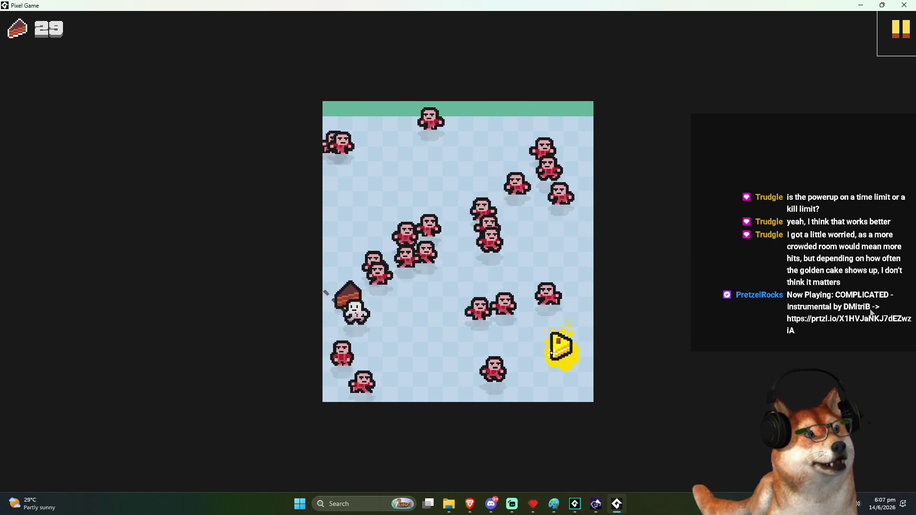
key("Right")
key("Left")
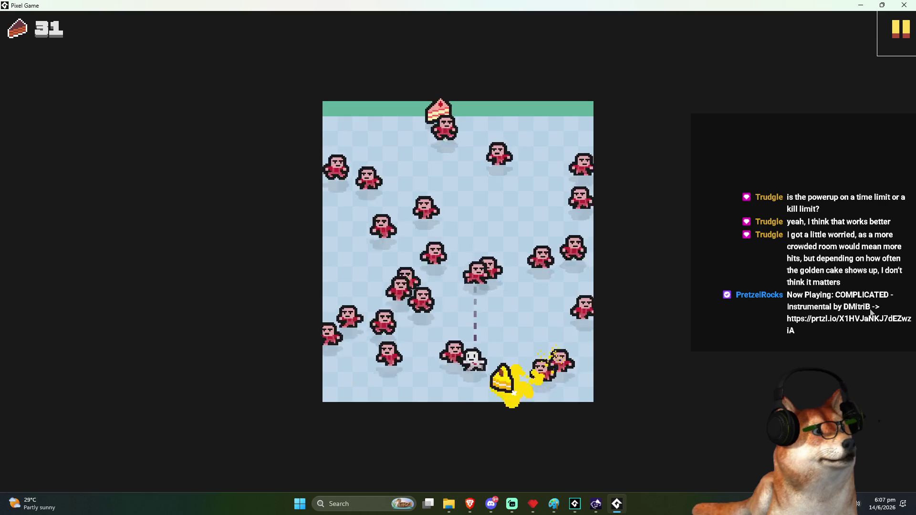
key("Right")
key("Left")
key("Right")
key("Left")
key("Up")
key("Right")
key("Up")
key("Down")
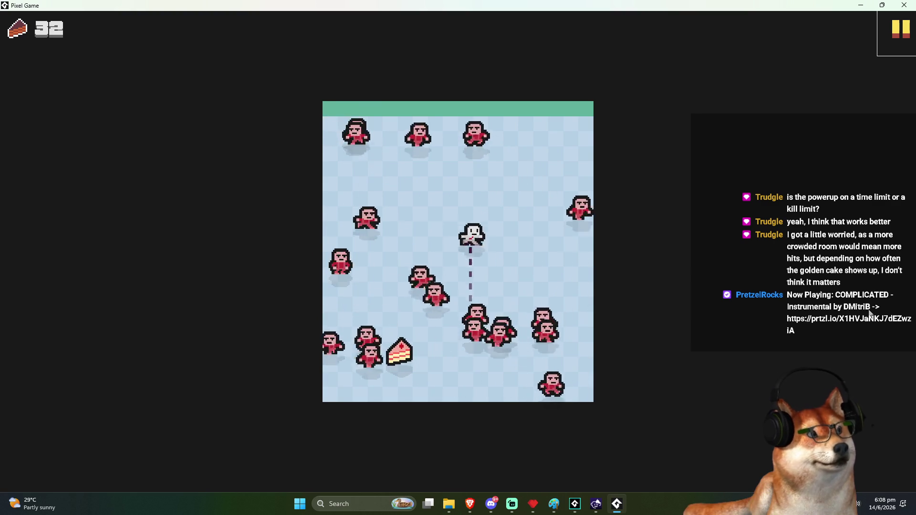
Step: Steer to the middle cake and onward to collect the next few cakes
key("Down")
key("Right")
key("Up")
key("Down")
key("Up")
key("Left")
key("Down")
key("Left")
key("Down")
key("Up")
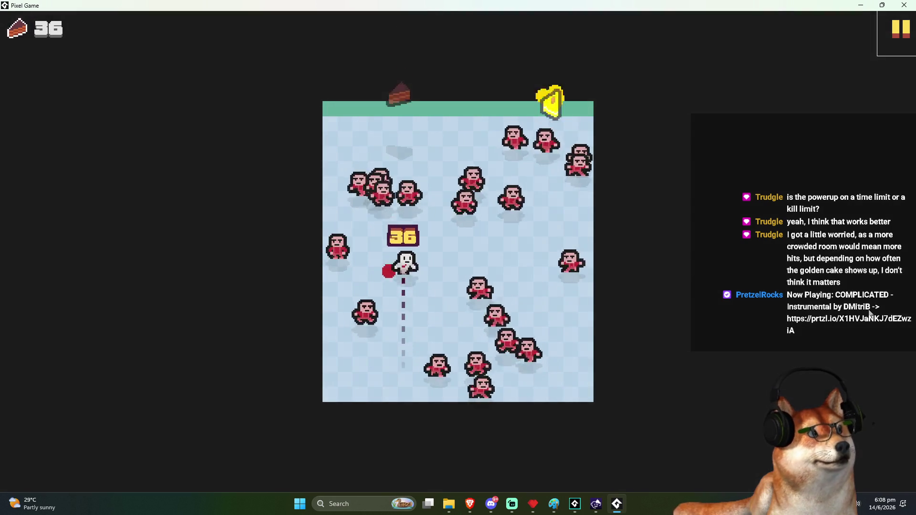
Step: Head toward the golden cake and keep collecting until game over at 37 cakes
key("Down")
key("Right")
key("Up")
key("Right")
key("Up")
key("Left")
key("Right")
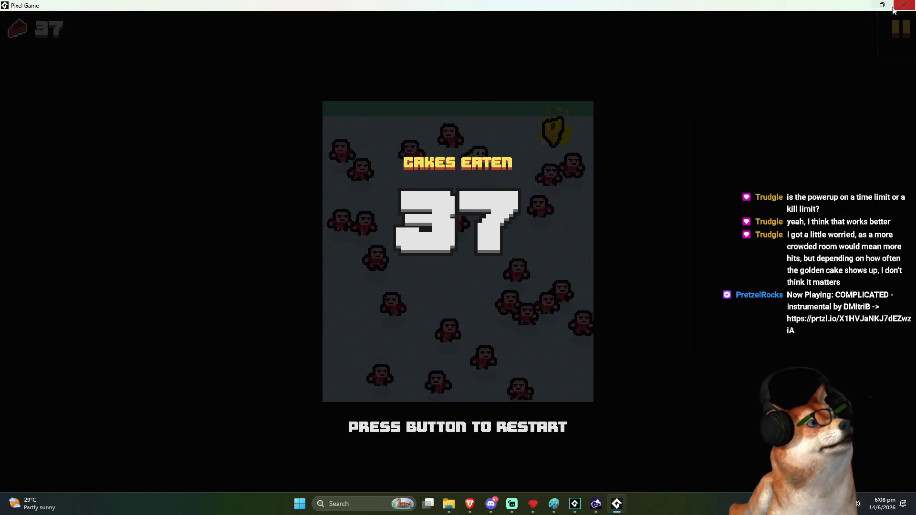
Step: Restore the game window, nudge it right, and restart from the game-over screen
key("space")
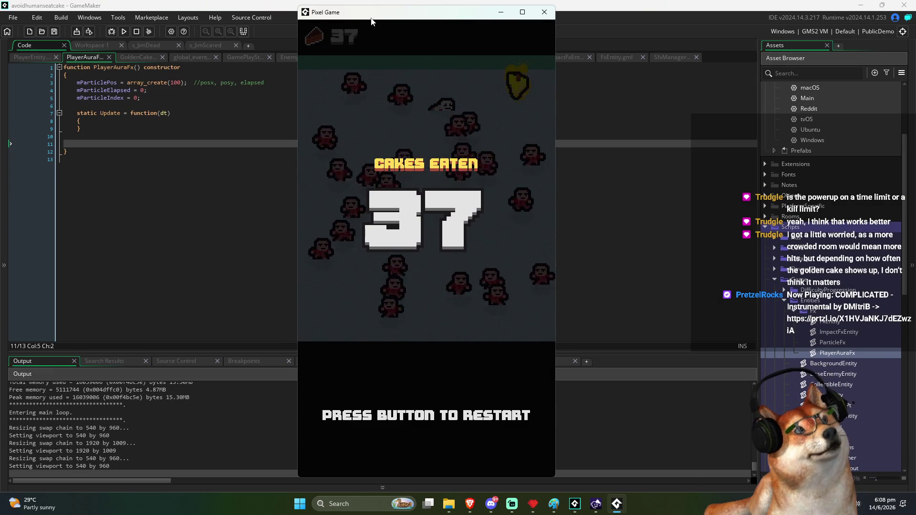
left_click_drag(371, 21, 384, 16)
left_click(499, 255)
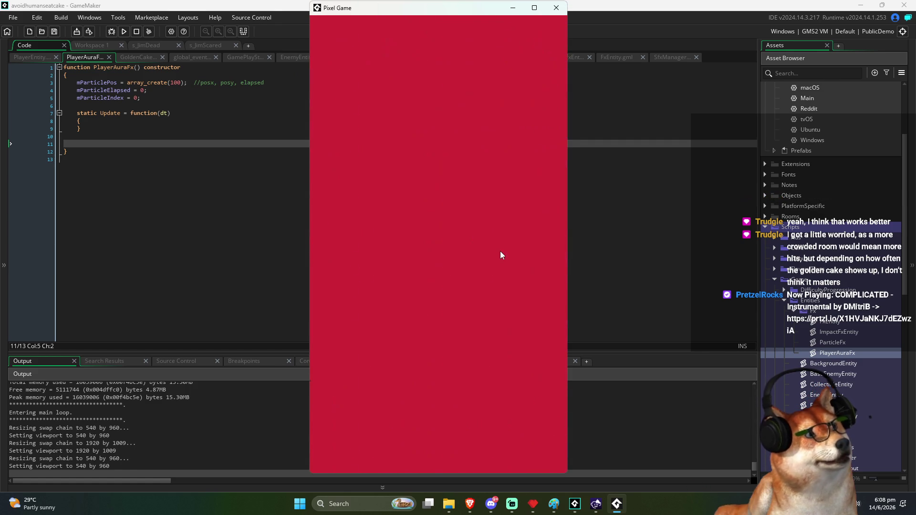
Step: Steer the player up, down and right to eat the first few cakes
key("Right")
key("Up")
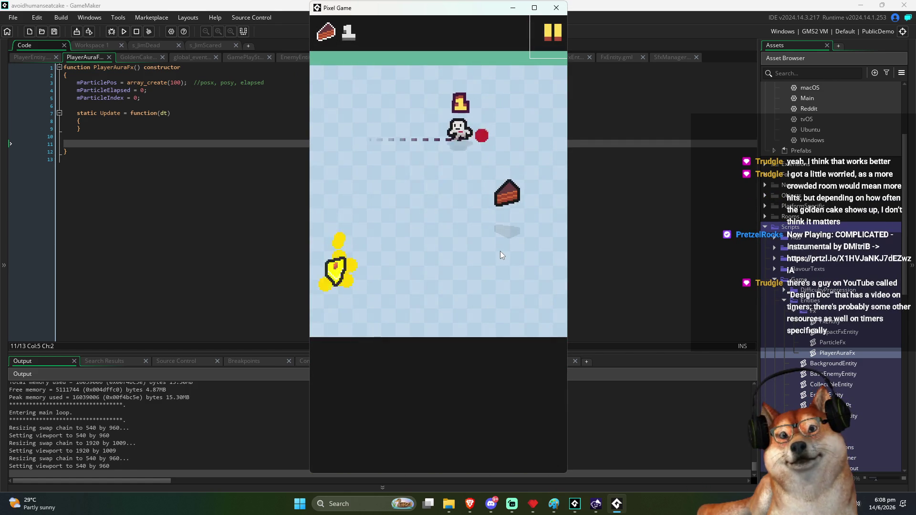
key("Left")
key("Down")
key("Right")
key("Up")
key("Right")
key("Up")
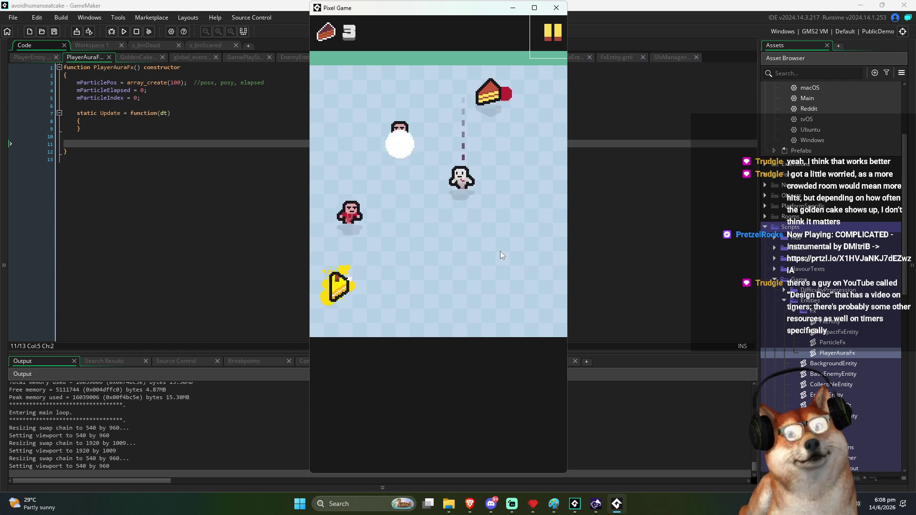
key("Left")
key("Down")
key("Right")
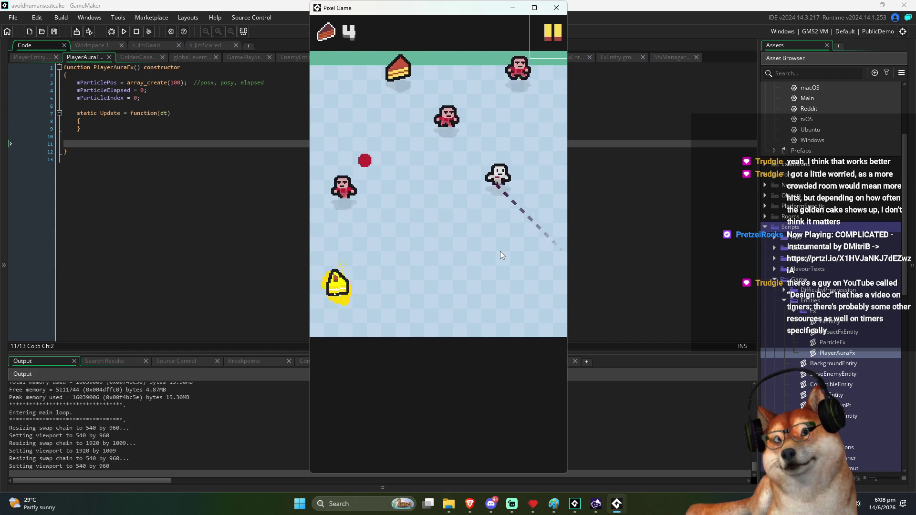
Step: Weave around the room for another cake, then quit the game with Escape
key("Left")
key("Right")
key("Left")
key("Up")
key("Left")
key("Up")
key("Left")
key("Down")
key("Right")
key("Up")
key("Escape")
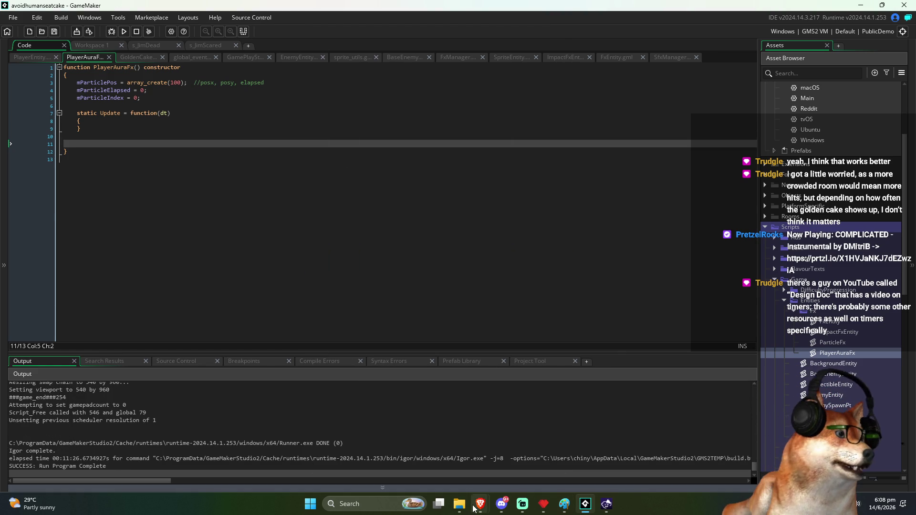
mouse_move(475, 506)
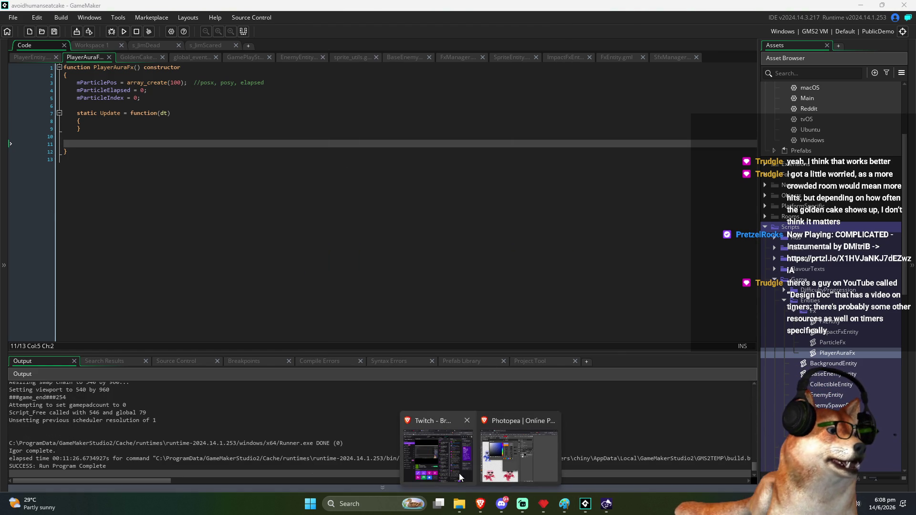
left_click(449, 457)
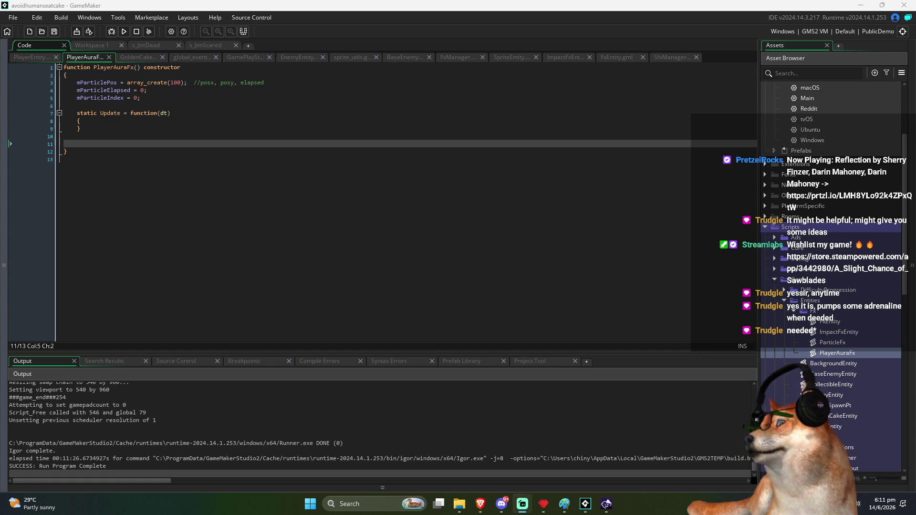
left_click(350, 219)
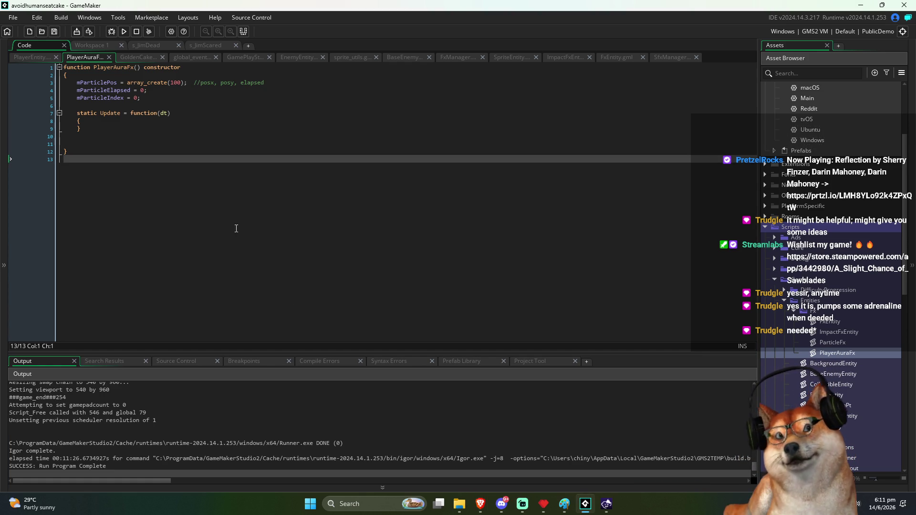
left_click(107, 142)
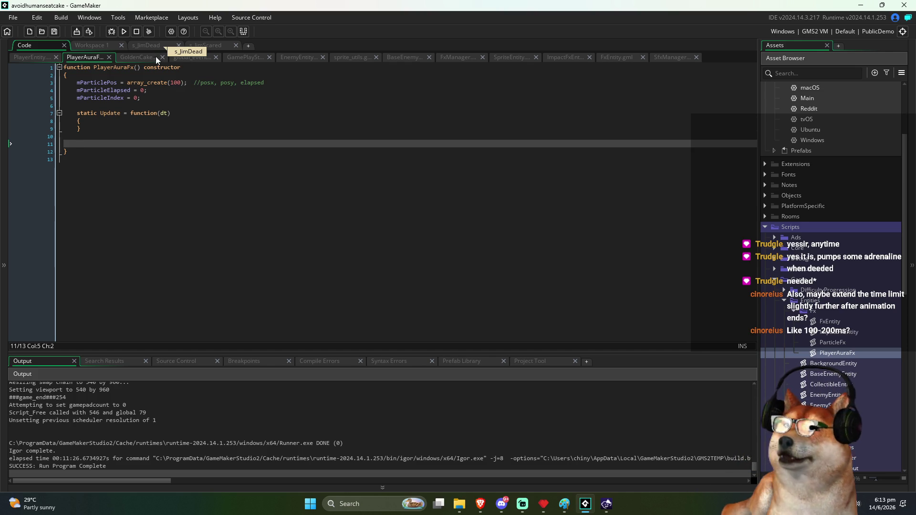
left_click(220, 136)
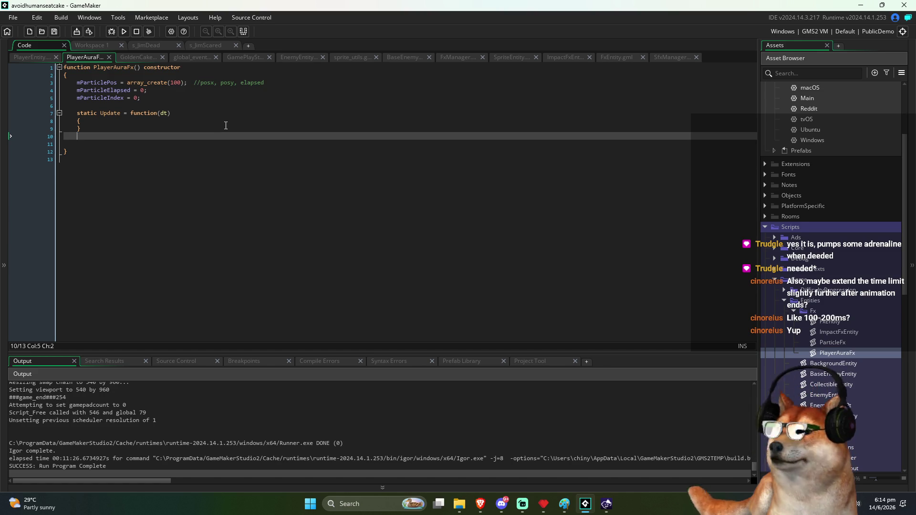
Step: Type 'statoc' below Update, undo it, and switch to the GoldenCakeEntity script
left_click(226, 125)
left_click(213, 122)
left_click(177, 143)
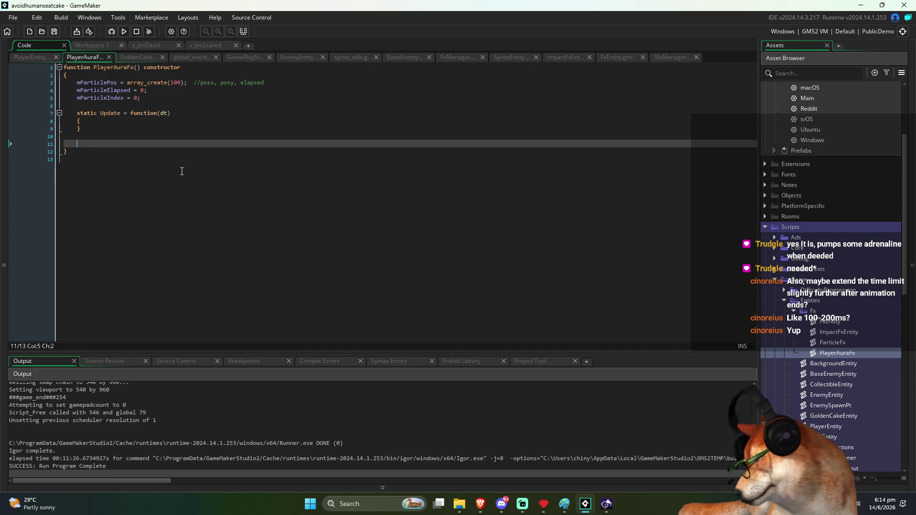
type("st")
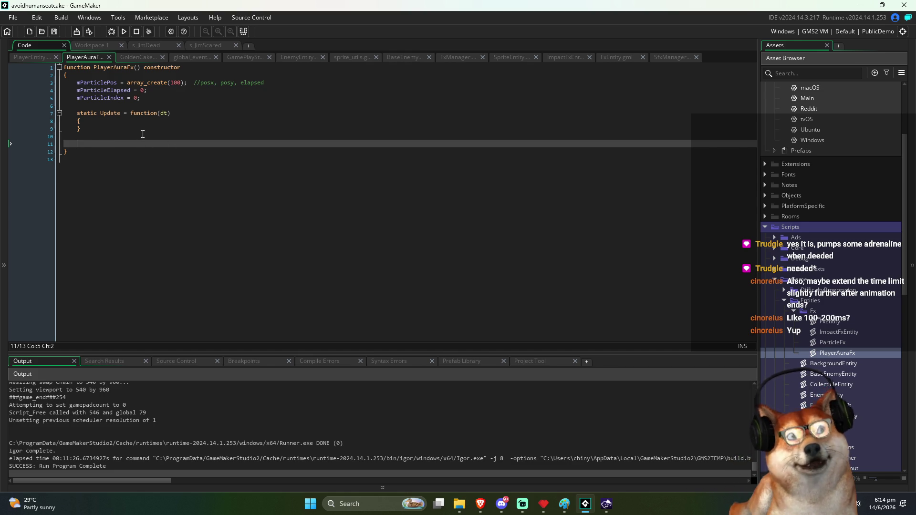
type("atoc")
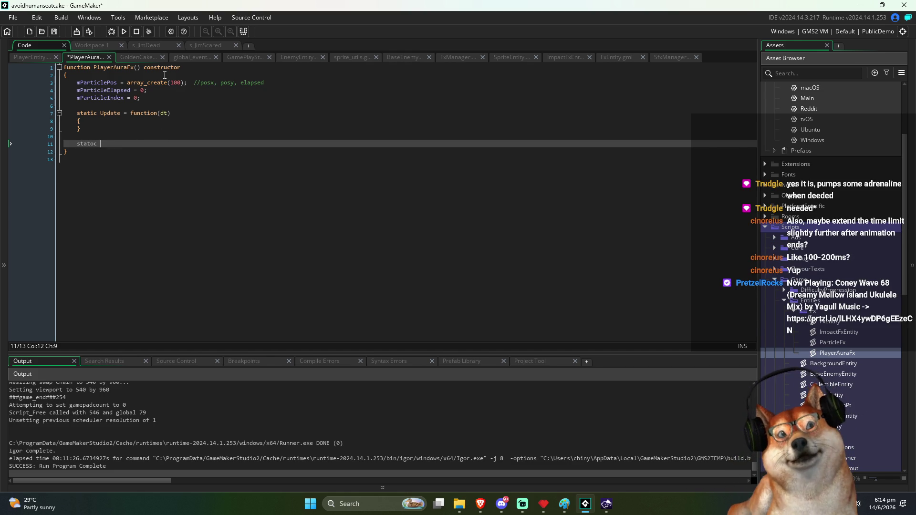
key("ctrl+z")
key("ctrl+z")
key("ctrl+z")
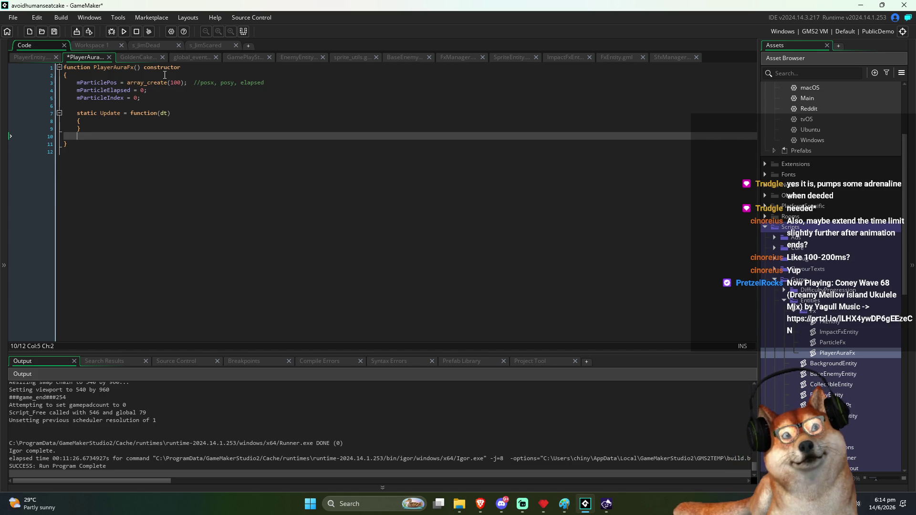
key("ctrl+Tab")
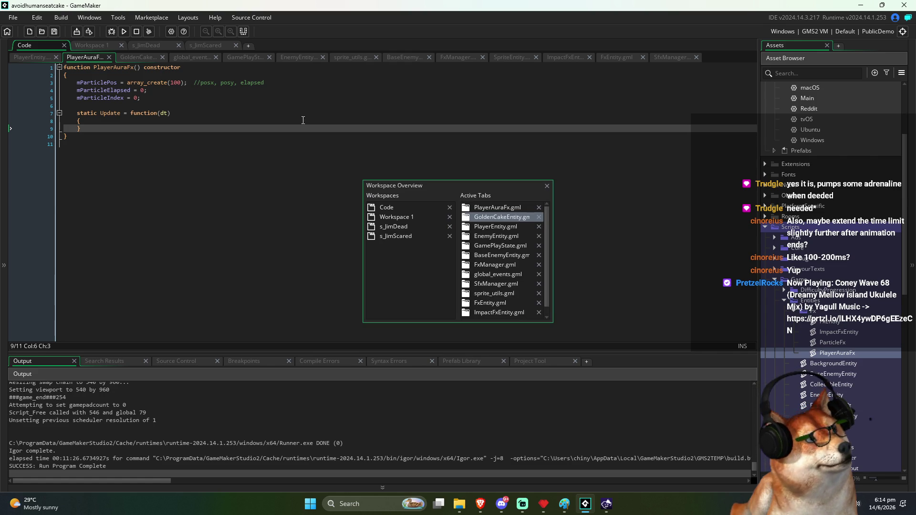
Step: Highlight mParticleElapsed uses in GoldenCakeEntity and select the particle reset block
left_click(344, 212)
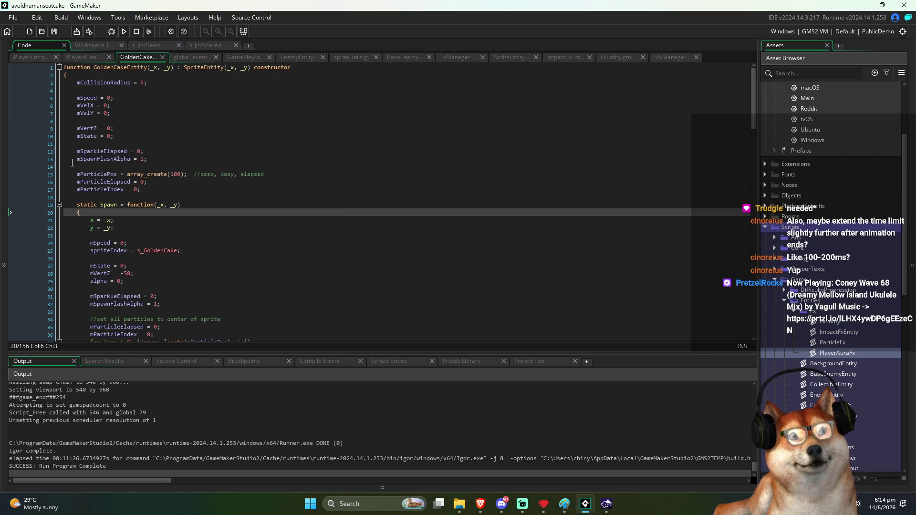
double_click(116, 181)
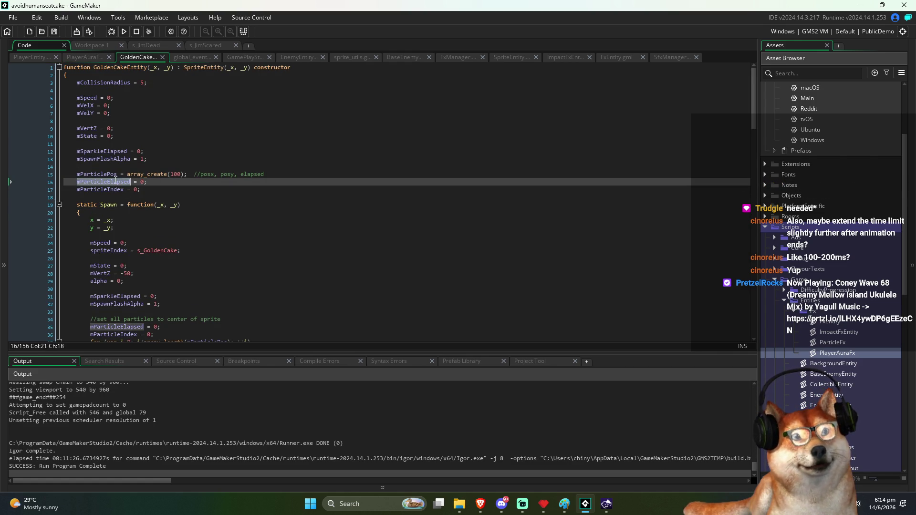
scroll(202, 243, "down", 2)
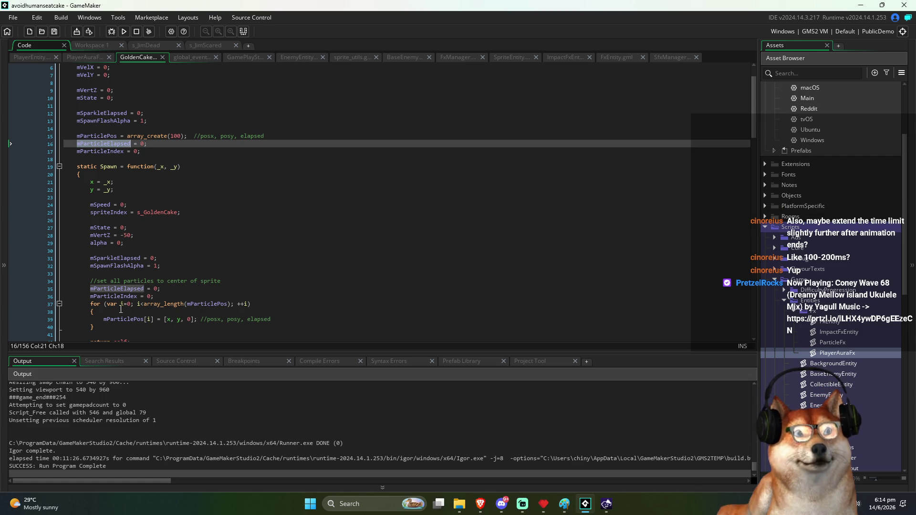
mouse_move(106, 329)
left_mouse_down()
mouse_move(79, 286)
mouse_move(88, 283)
left_mouse_up()
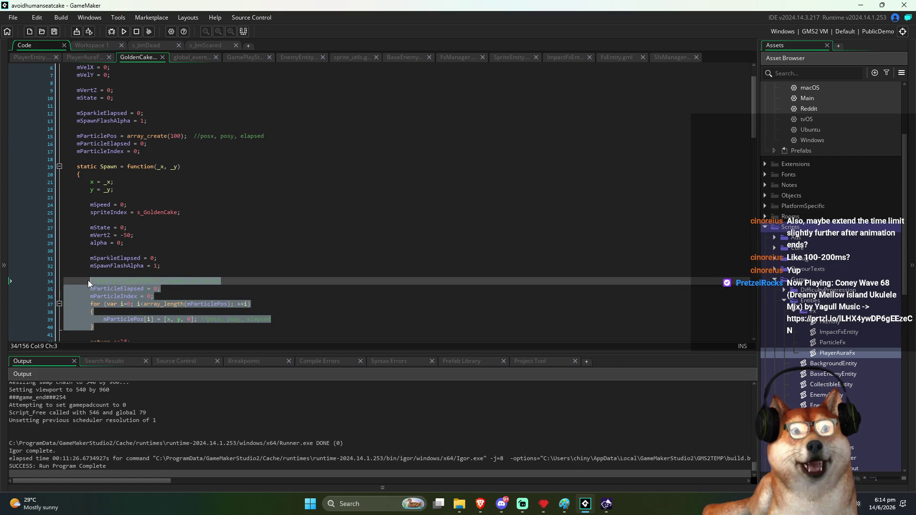
key("ctrl+Tab")
key("ctrl+Tab")
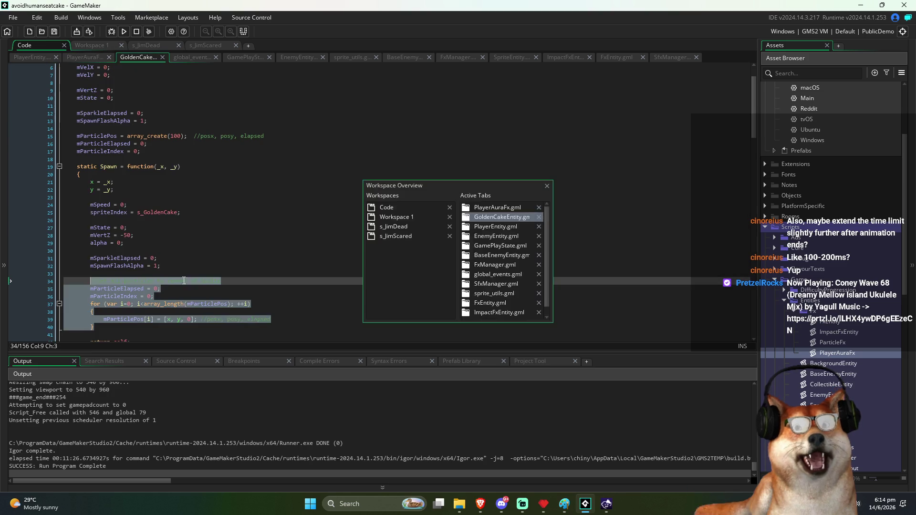
Step: Reselect the particle reset lines through the loop, then return to PlayerAuraFx after mParticleIndex
left_click(143, 320)
left_click(107, 328)
left_click_drag(107, 328, 90, 287)
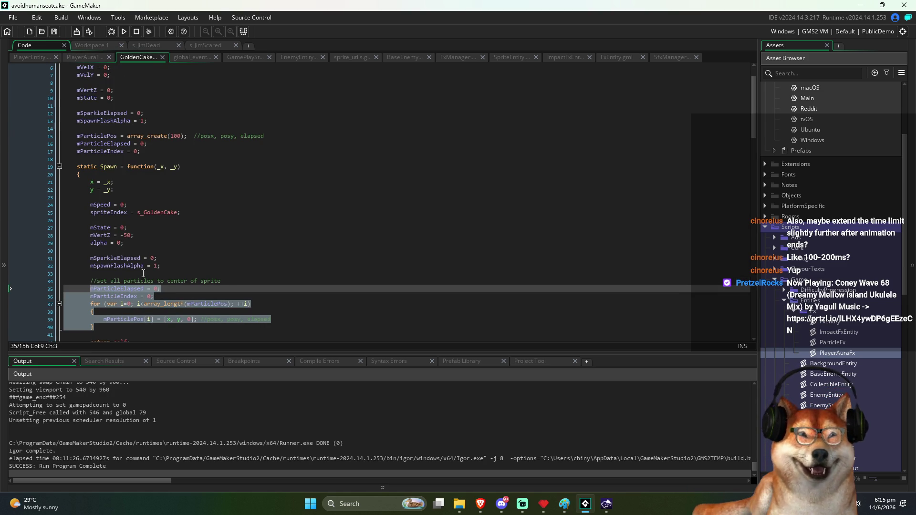
key("ctrl+Tab")
left_click(185, 98)
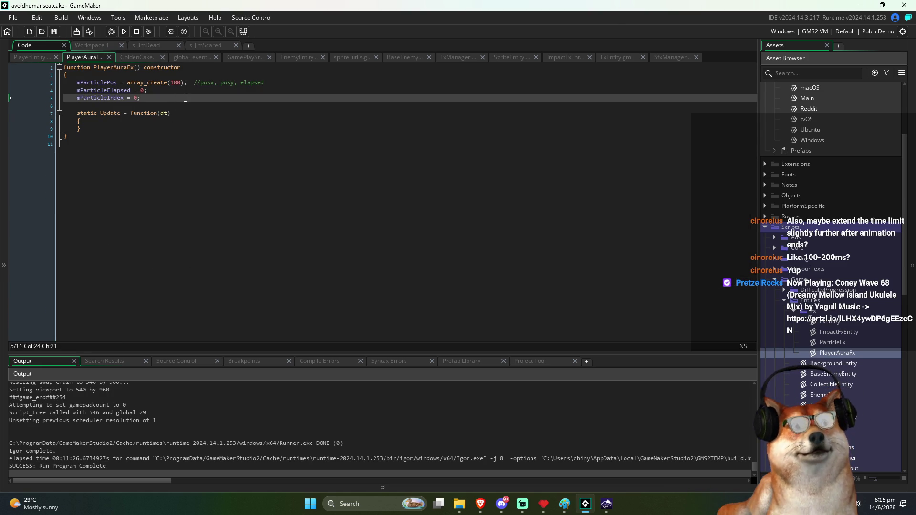
Step: Add an empty static Start function below the member declarations in PlayerAuraFx
key("Return")
key("Return")
type("Start")
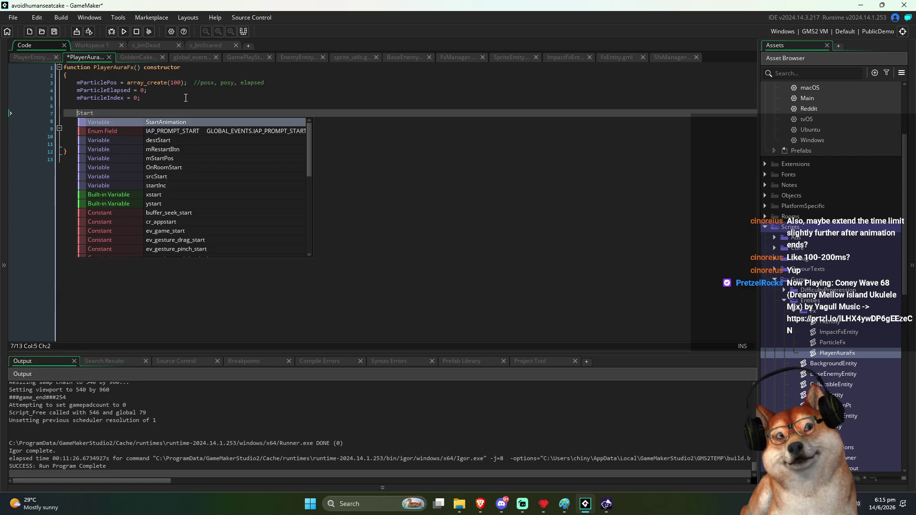
type("static")
key("End")
type("function(dt")
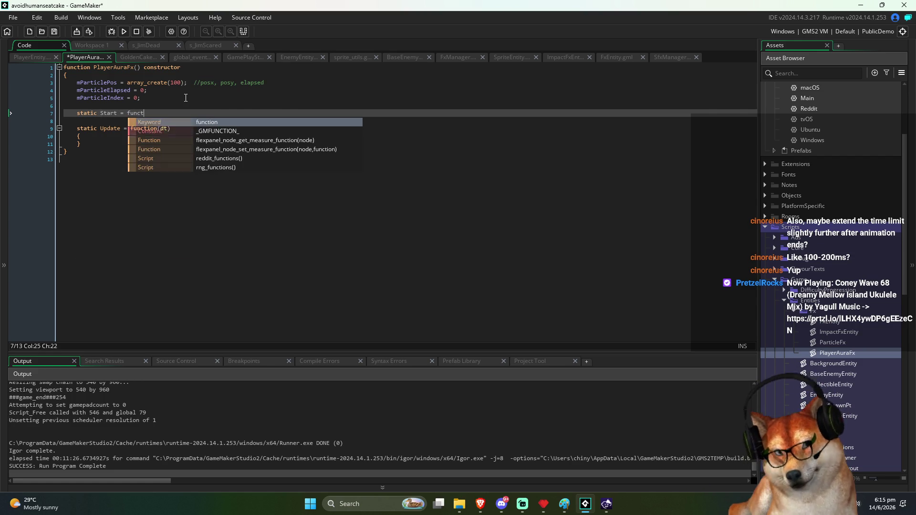
type(")")
key("Return")
type("{")
key("Return")
type("}")
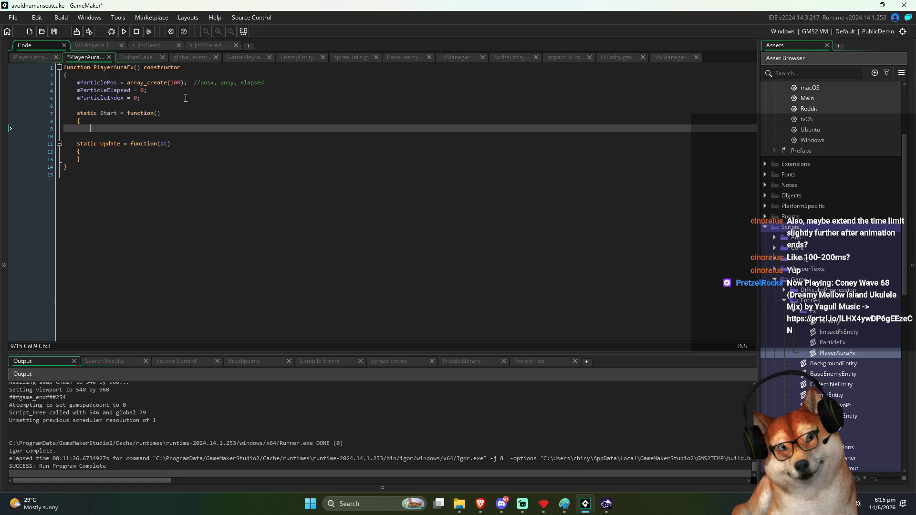
key("Down")
key("Down")
key("Down")
key("Down")
key("Return")
key("Return")
Step: Add an empty static Draw = function() method and save the PlayerAuraFx script
type("stati")
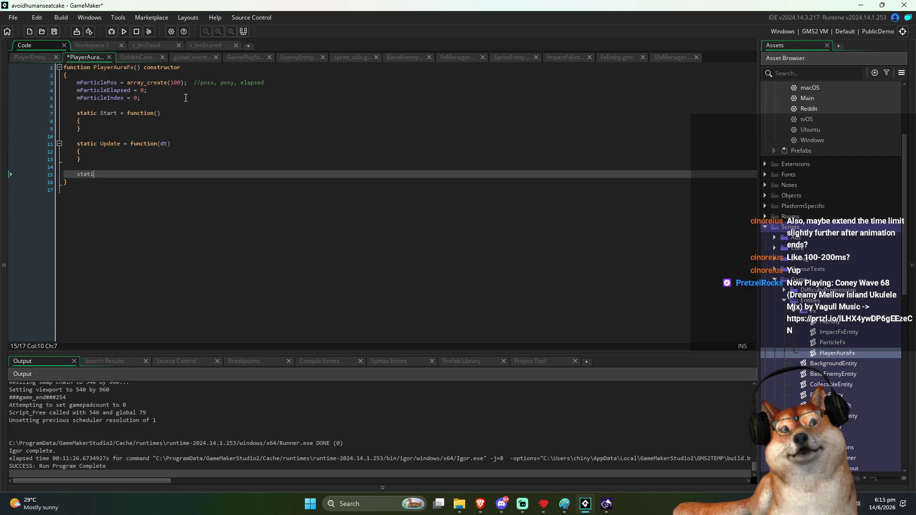
type("c Draw = fun")
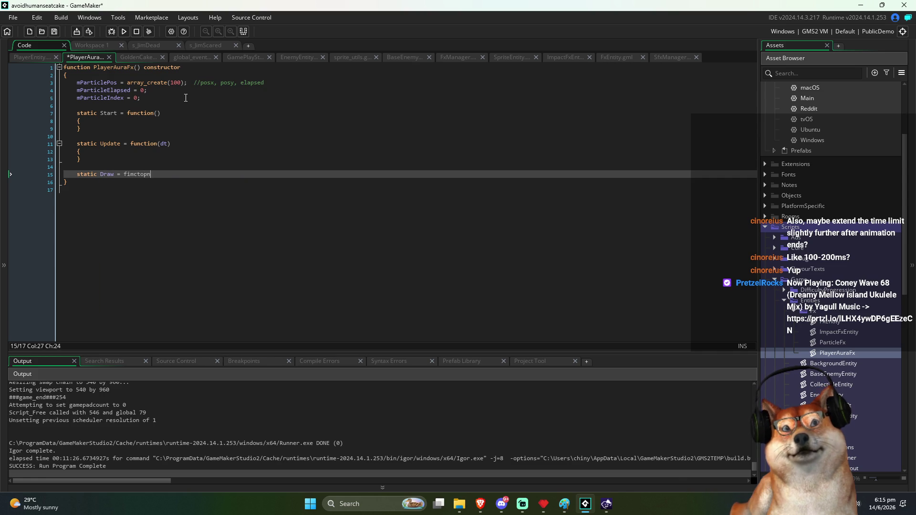
type("ction()")
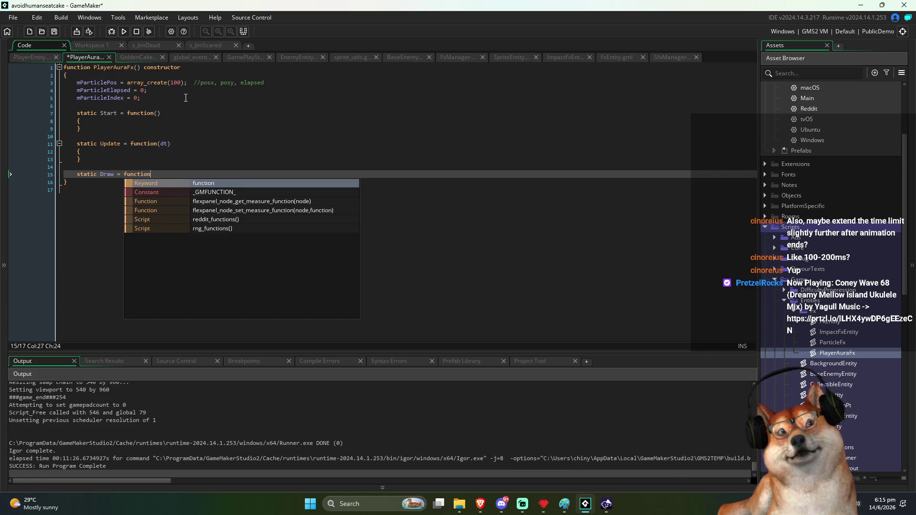
key("Return")
type("{")
key("Return")
type("}")
key("ctrl+s")
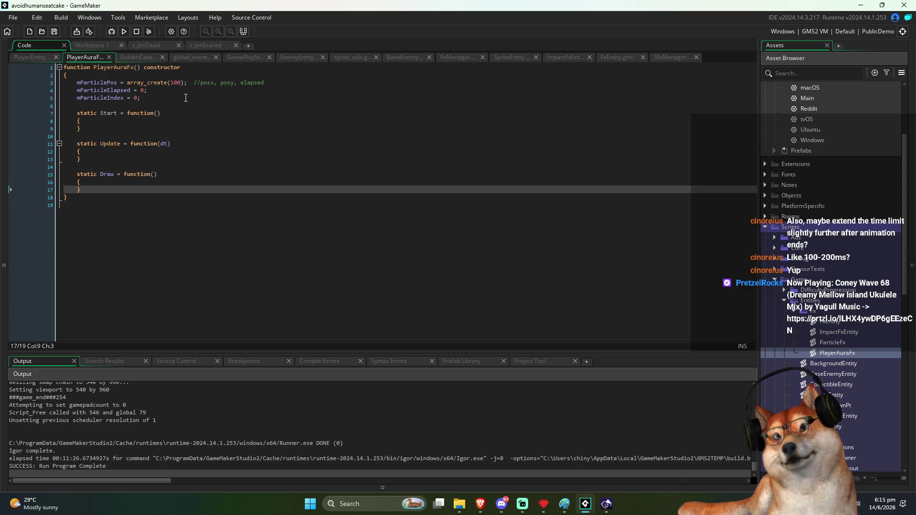
key("Up")
key("Up")
key("Up")
key("Up")
key("Up")
key("Up")
key("Return")
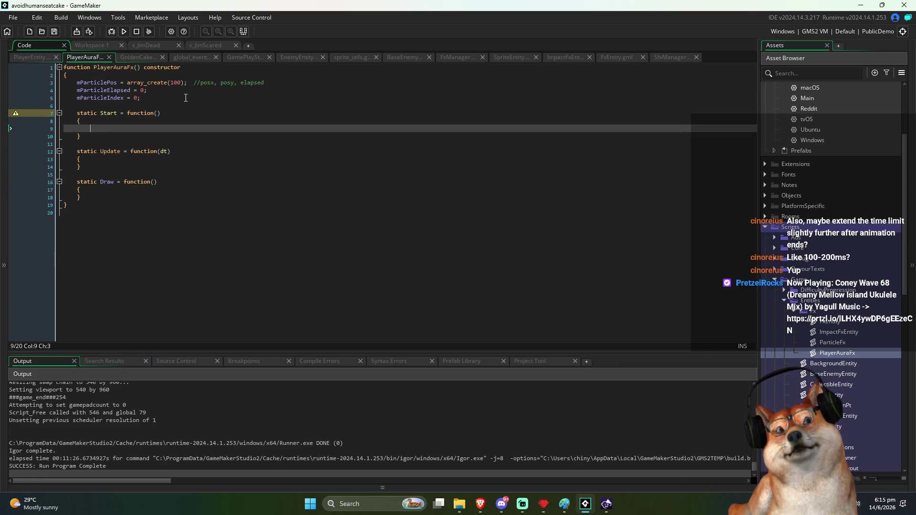
key("ctrl+Tab")
left_click(294, 250)
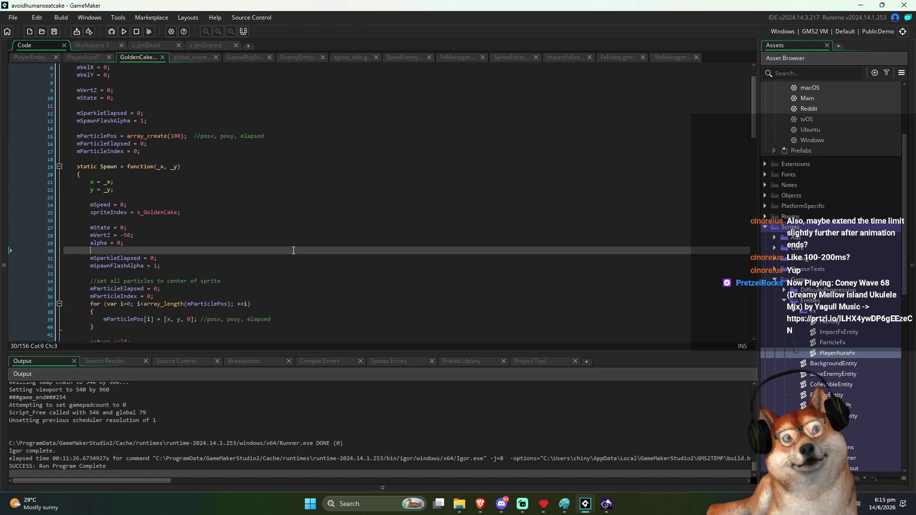
Step: Scroll through GoldenCake's Spawn code and look over its particle reset block
scroll(293, 251, "down", 3)
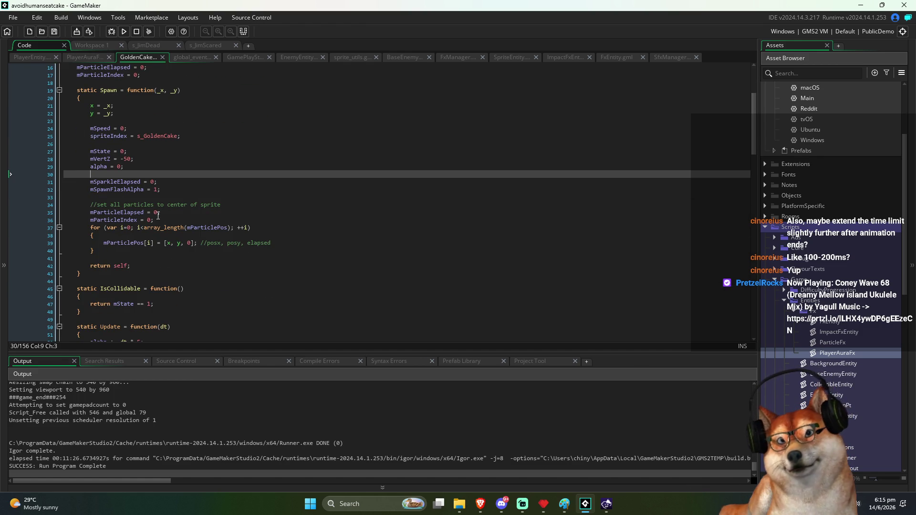
scroll(164, 220, "up", 2)
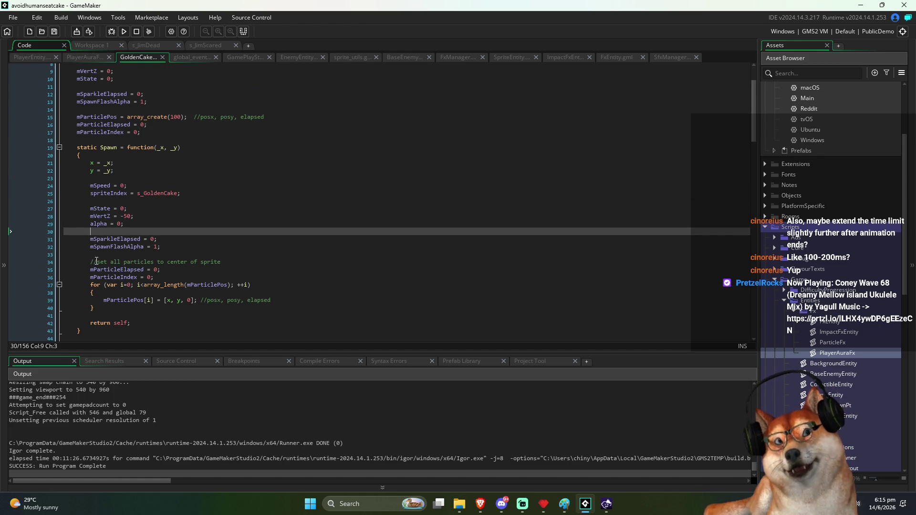
mouse_move(91, 264)
left_mouse_down()
mouse_move(124, 267)
mouse_move(150, 312)
left_mouse_up()
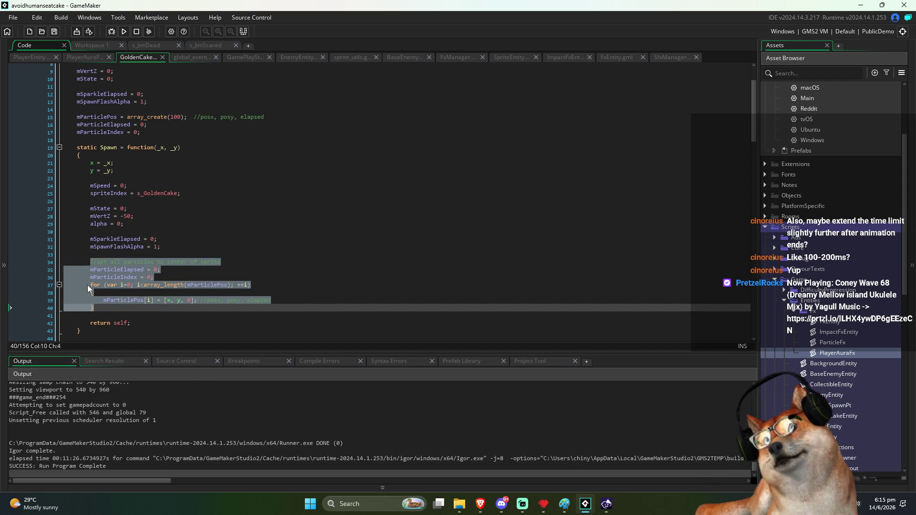
left_click(122, 315)
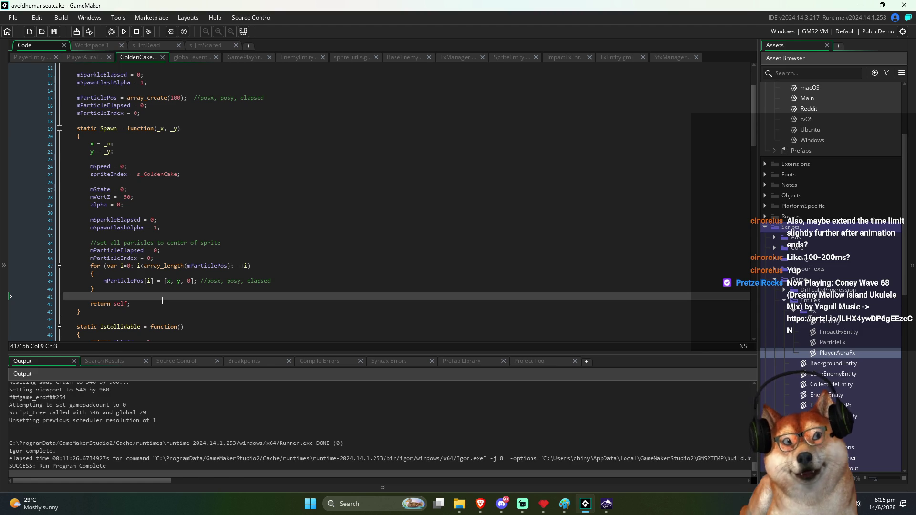
Step: Copy the particle-reset comment and for loop into PlayerAuraFx's Start function
key("ctrl+Tab")
key("ctrl+Tab")
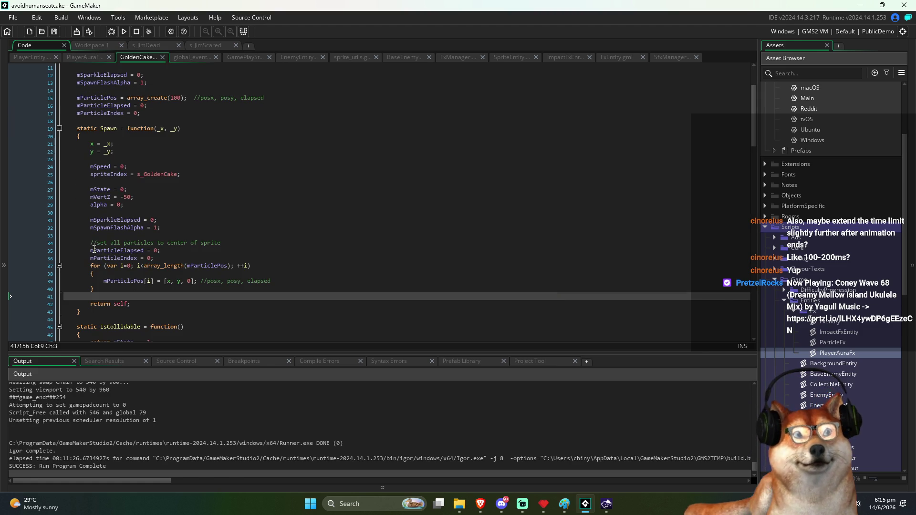
left_click(90, 250)
mouse_move(101, 254)
left_mouse_down()
mouse_move(182, 288)
mouse_move(218, 289)
mouse_move(95, 261)
mouse_move(89, 242)
left_mouse_up()
key("ctrl+c")
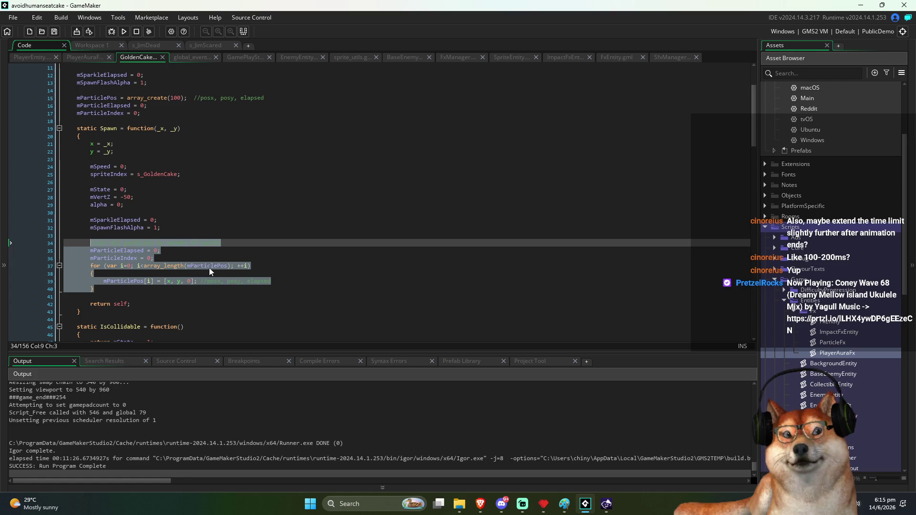
key("ctrl+Tab")
key("ctrl+v")
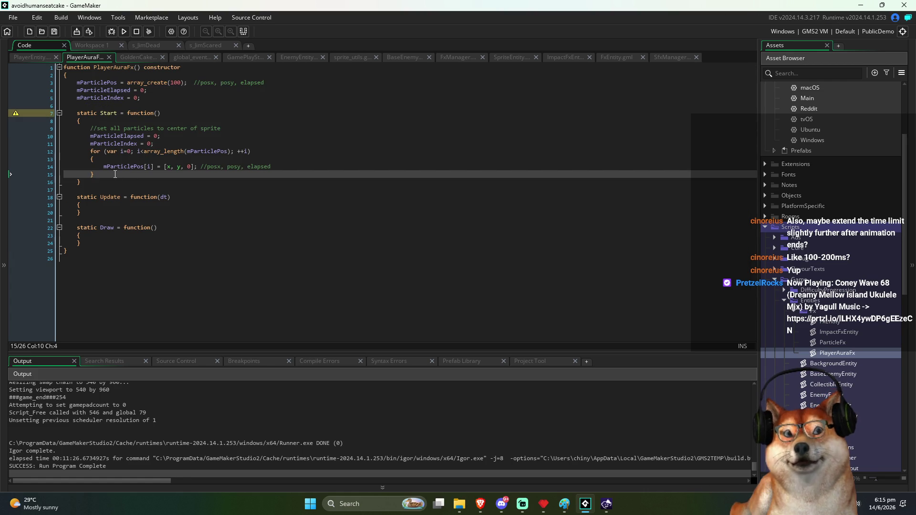
key("Down")
key("Down")
key("Down")
key("Up")
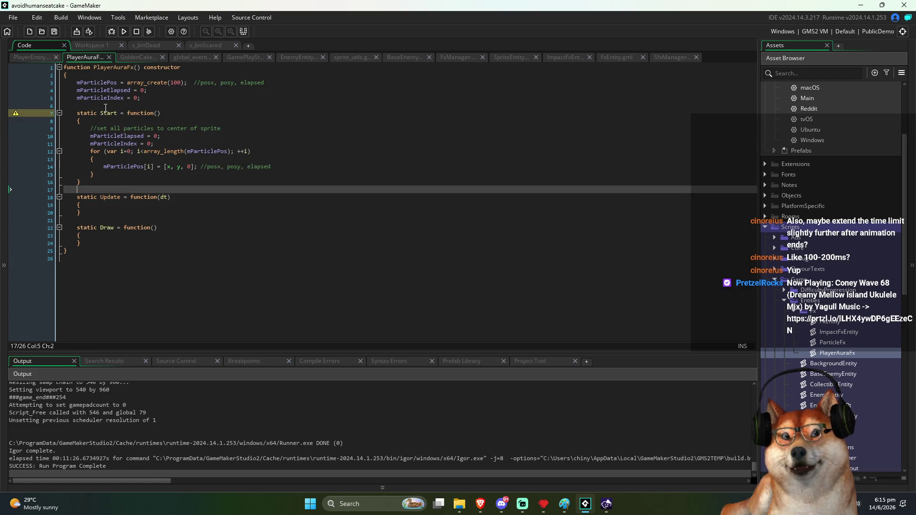
Step: Review the pasted mParticleElapsed member lines in PlayerAuraFx
mouse_move(76, 83)
left_mouse_down()
mouse_move(454, 213)
mouse_move(297, 178)
left_mouse_up()
left_click(296, 178)
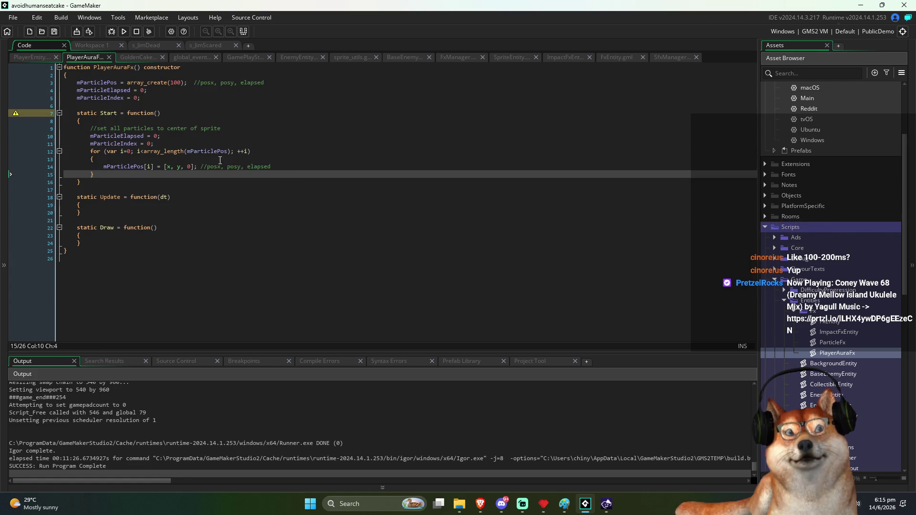
left_click(105, 90)
left_click(119, 136)
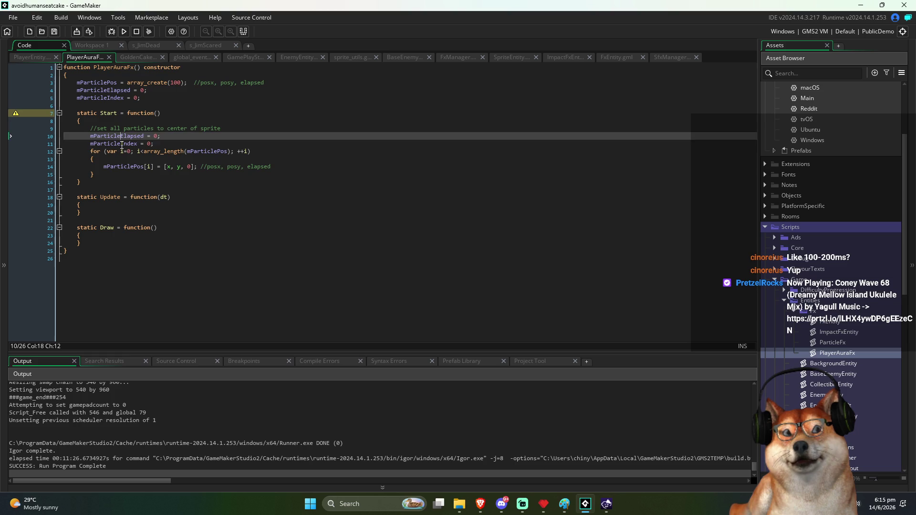
left_click(123, 144)
left_click(127, 167)
left_click(250, 190)
Step: Find where mParticleElapsed is used in GoldenCake's Update function
key("ctrl+Tab")
left_click(303, 258)
scroll(304, 258, "down", 3)
double_click(110, 174)
scroll(189, 242, "down", 3)
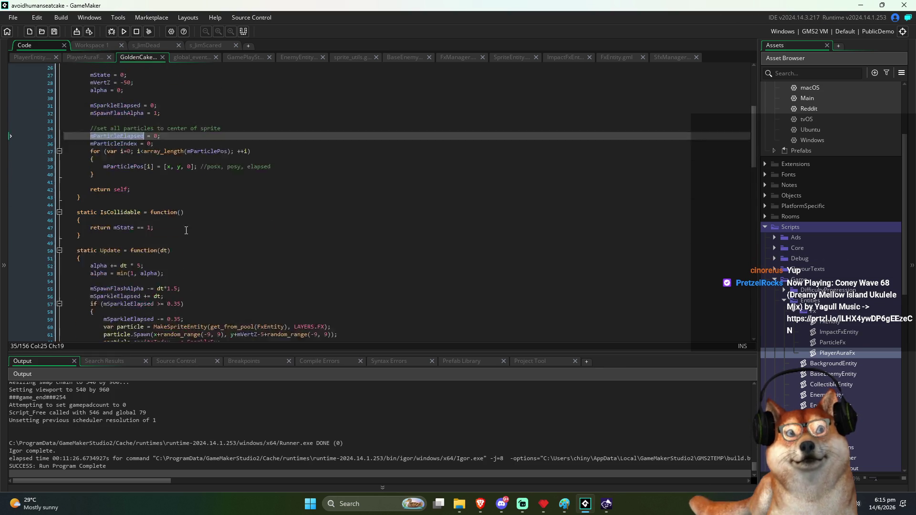
scroll(189, 242, "down", 18)
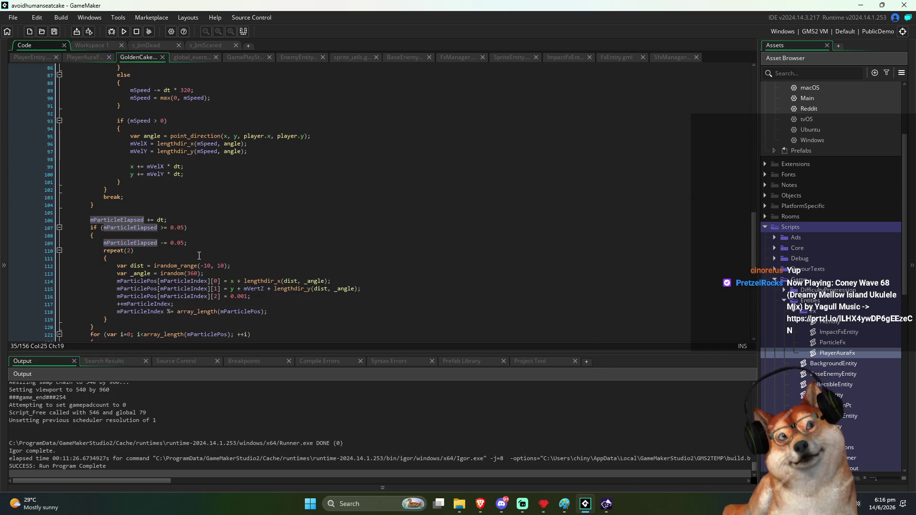
scroll(152, 220, "down", 4)
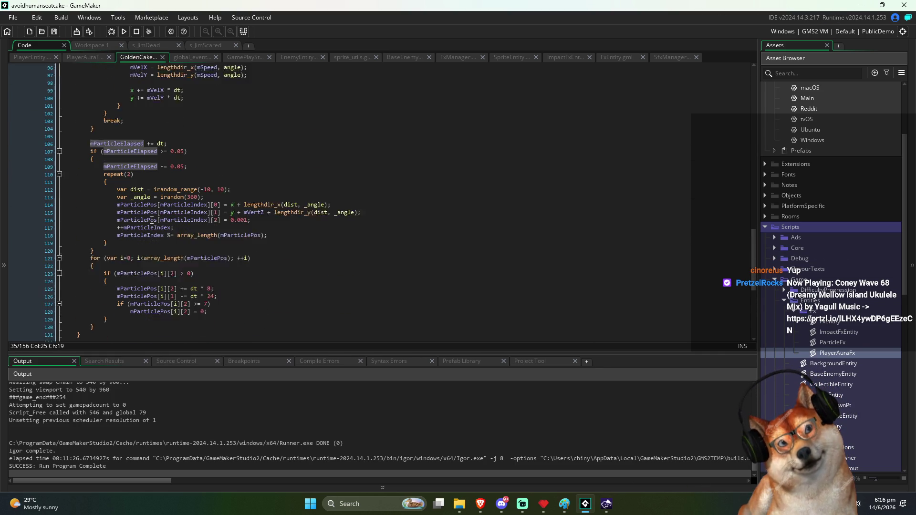
Step: Copy GoldenCake's particle update block (lines 106–130) into a new line inside PlayerAuraFx's Update
left_click(91, 125)
mouse_move(90, 125)
left_mouse_down()
mouse_move(190, 149)
mouse_move(241, 312)
left_mouse_up()
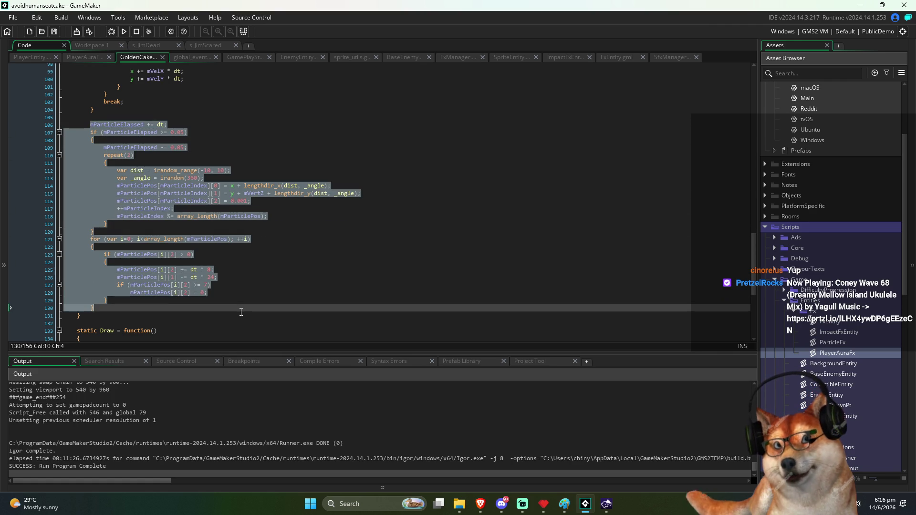
key("ctrl+Tab")
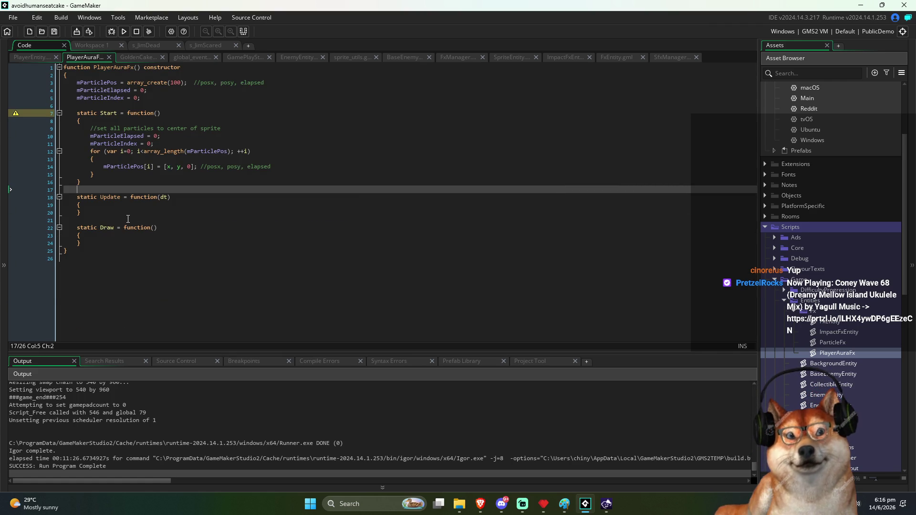
key("ctrl+Tab")
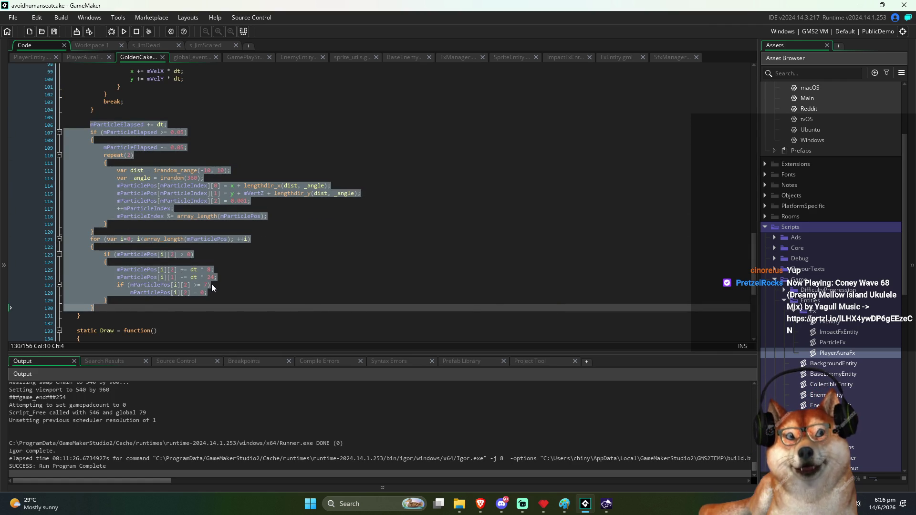
key("ctrl+Tab")
left_click(92, 204)
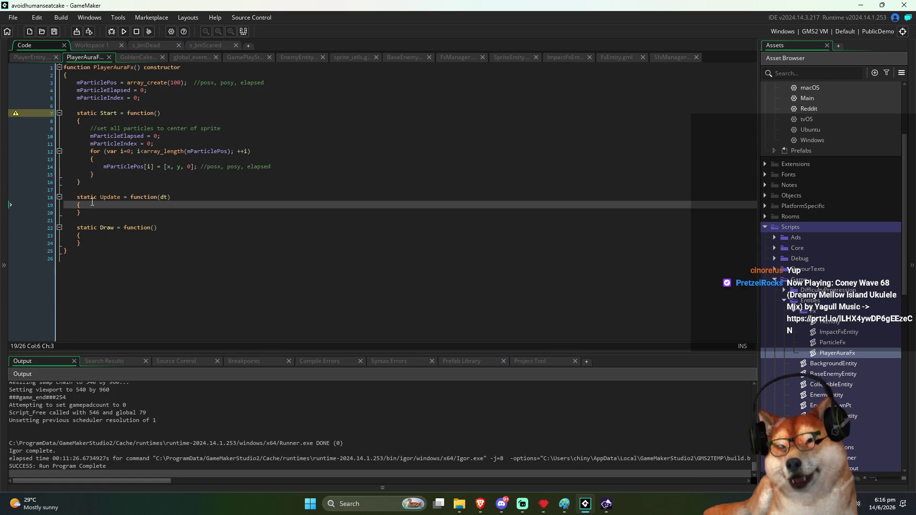
key("Return")
key("ctrl+v")
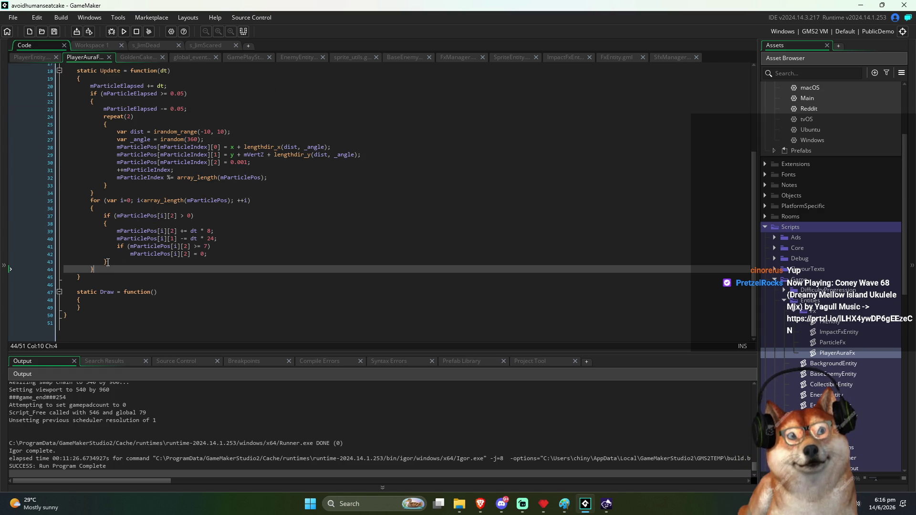
left_click(217, 204)
Step: Add the comment //accumulate time to the elapsed-time increment line and save
left_click(226, 241)
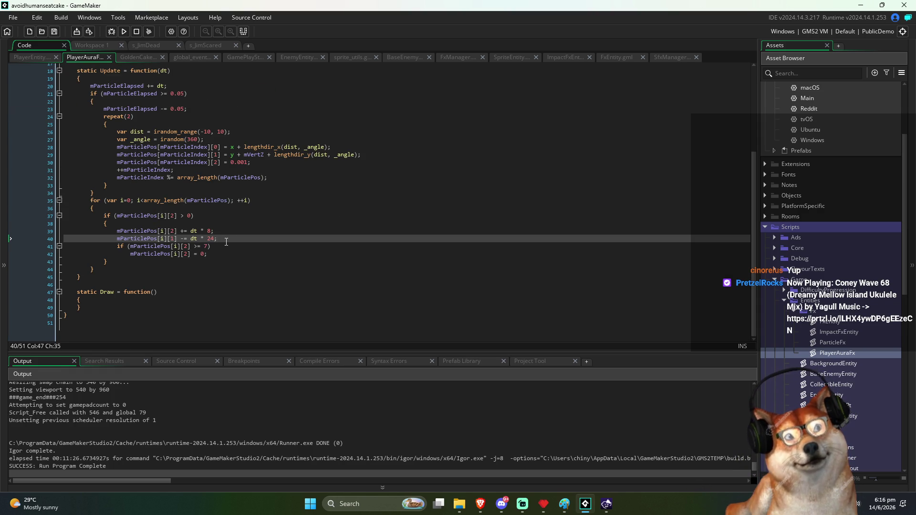
scroll(229, 224, "up", 6)
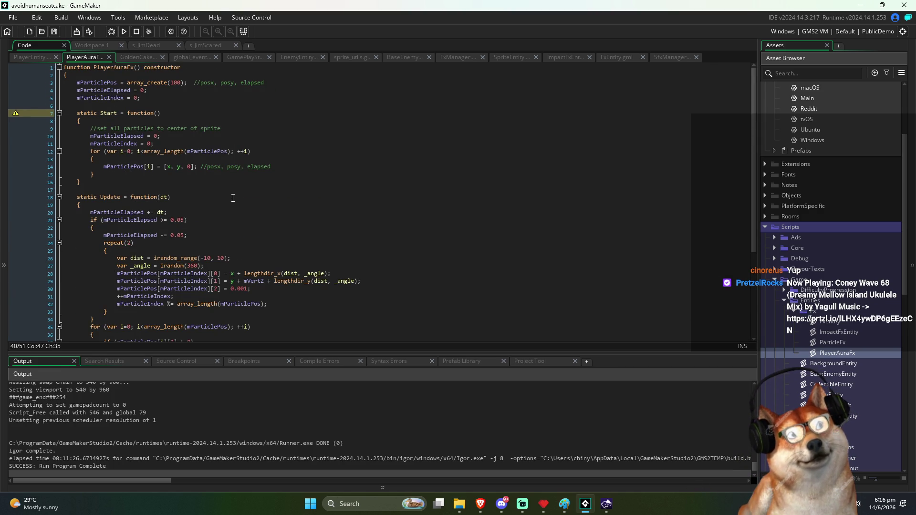
scroll(233, 198, "down", 5)
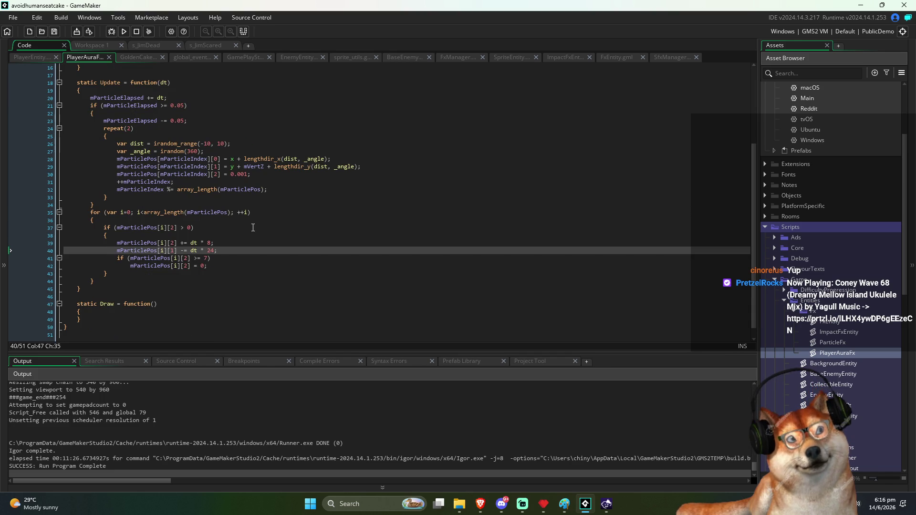
left_click(247, 244)
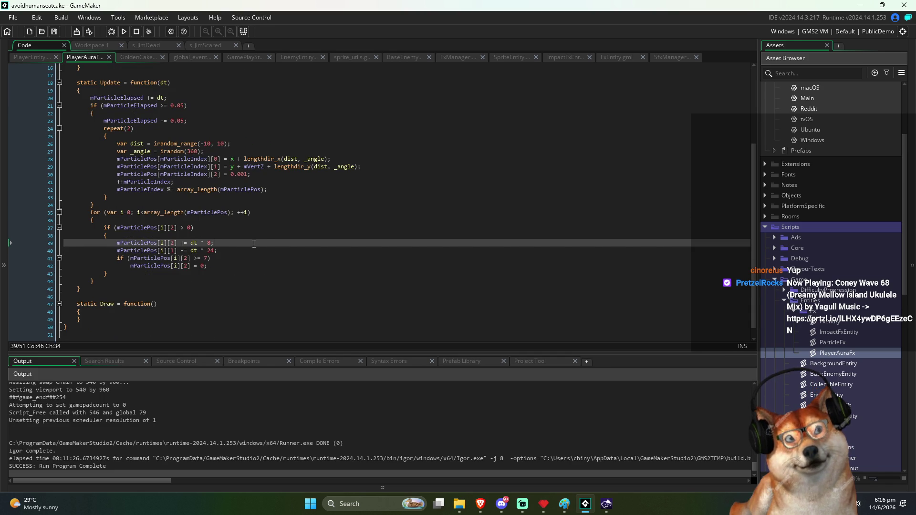
type(" //")
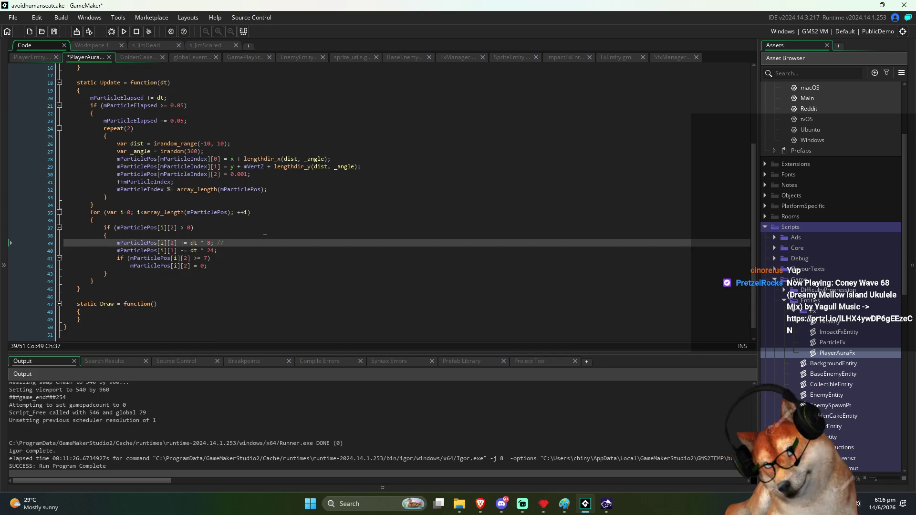
type("accumulate")
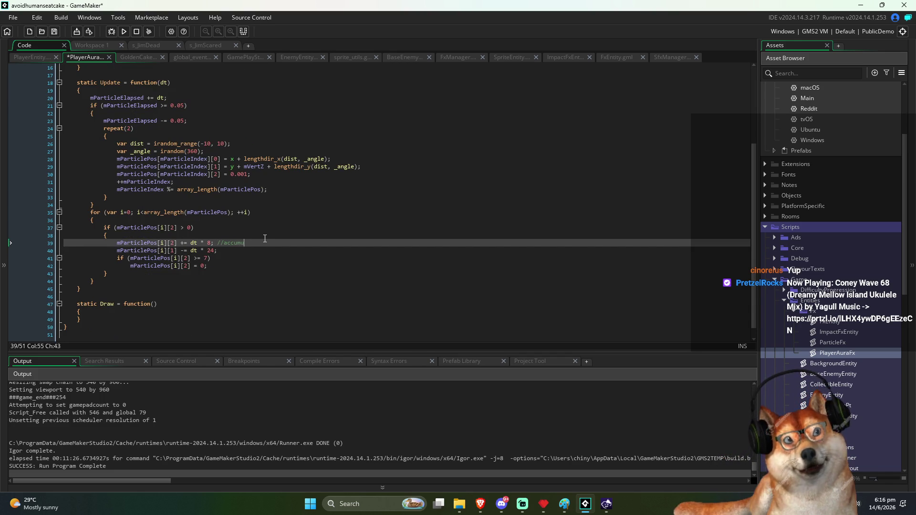
key("ctrl+BackSpace")
type("accumulate time")
key("ctrl+s")
Step: Add the comment 'move particle upwards' to the upward-movement line and save
key("Down")
key("Up")
key("Down")
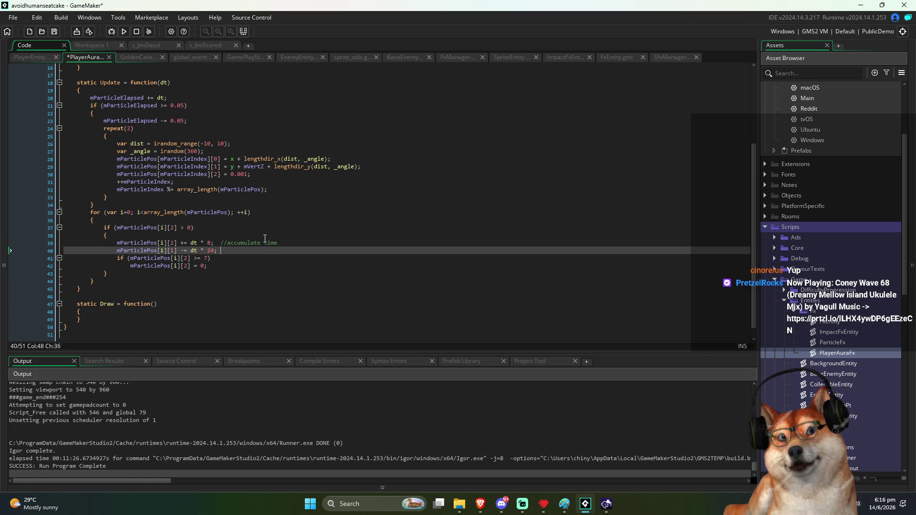
type("//move part")
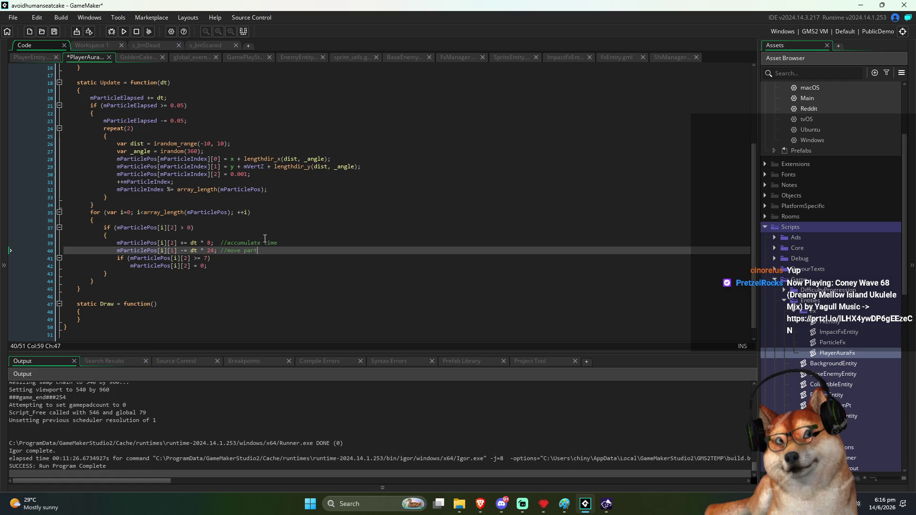
type("icle upwards")
key("ctrl+s")
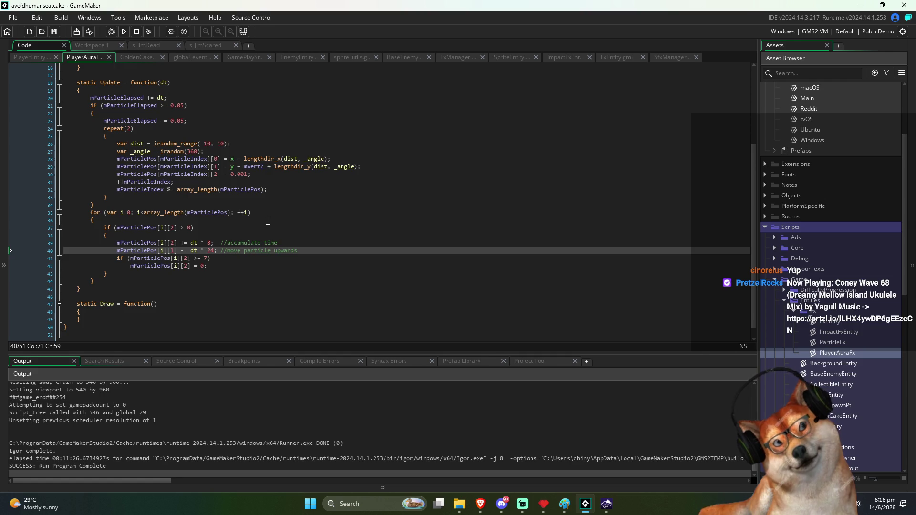
scroll(265, 218, "up", 5)
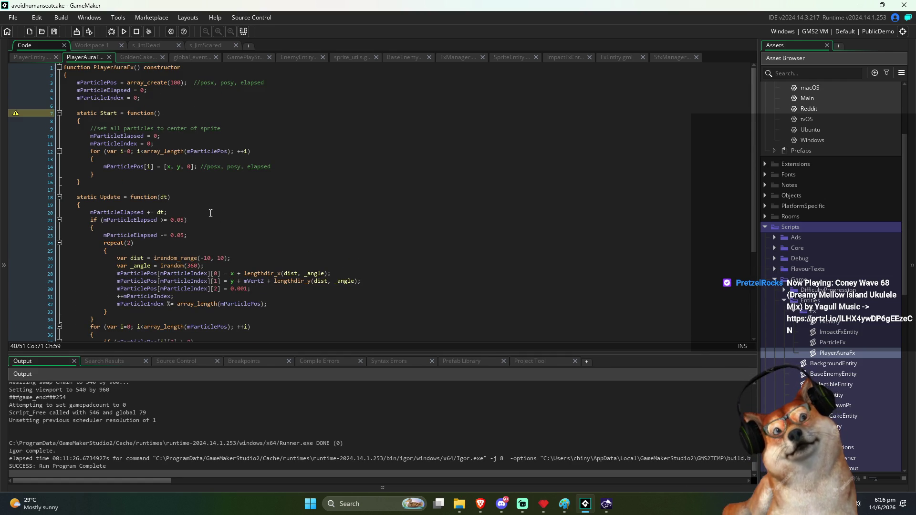
left_click(170, 167)
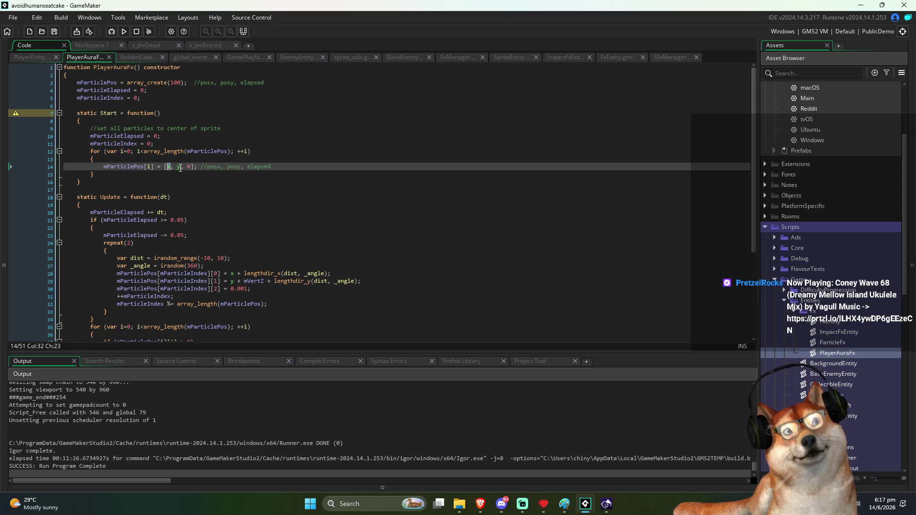
Step: Change the particle initialiser's square brackets on line 14 to curly braces
left_click(181, 167)
key("Left")
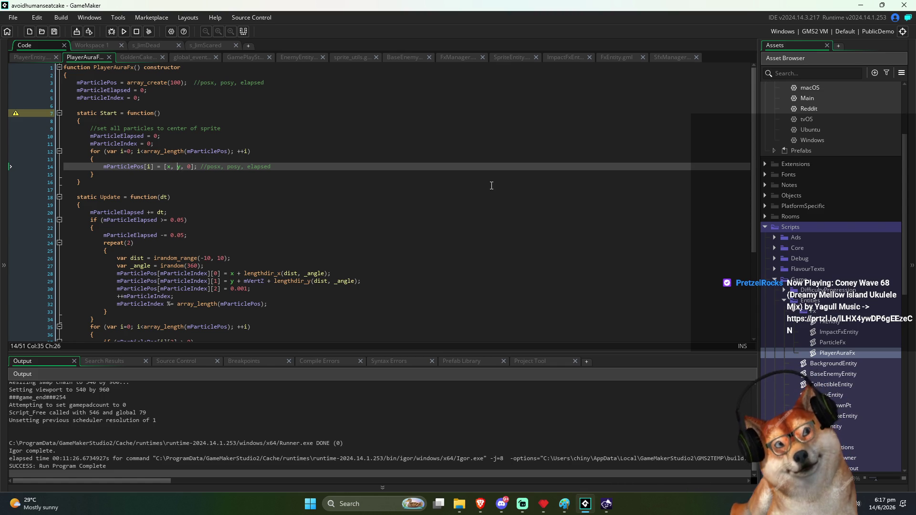
key("Left")
key("Delete")
type("{")
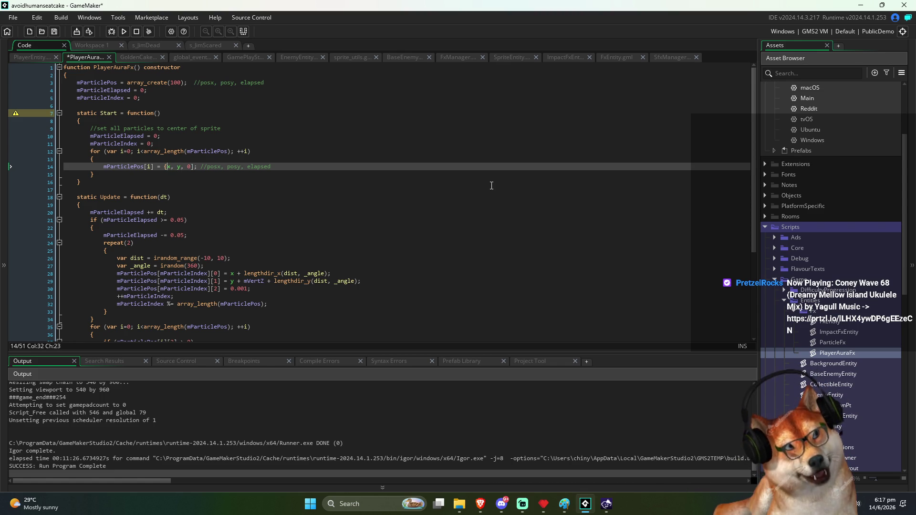
key("Delete")
type("}")
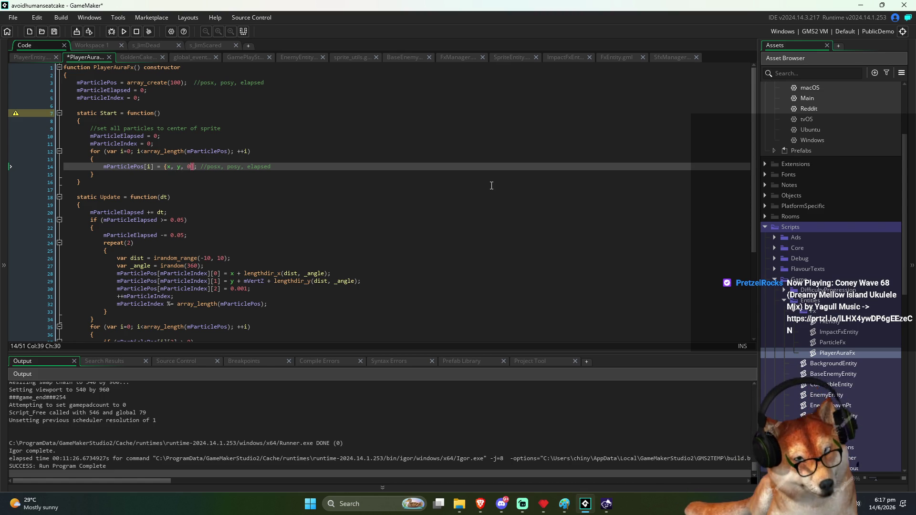
key("Down")
key("Down")
key("Up")
key("Up")
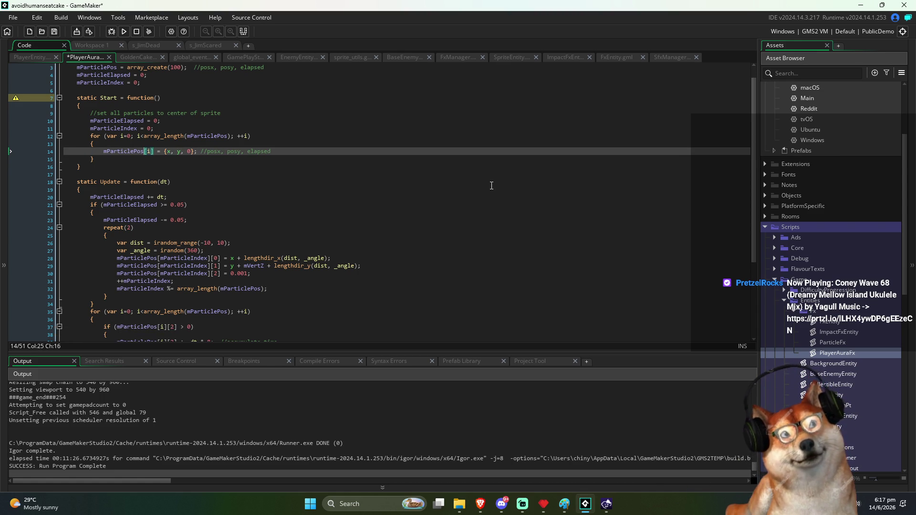
Step: Label the struct fields so it reads {x:0, y:0, elapsed:0}, and save
type("x:")
key("Right")
type("0, y")
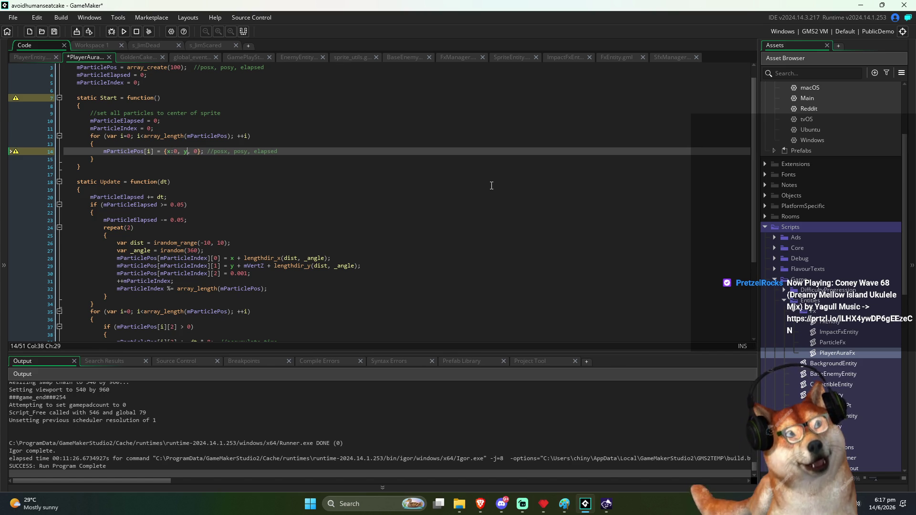
type(":0")
key("ctrl+s")
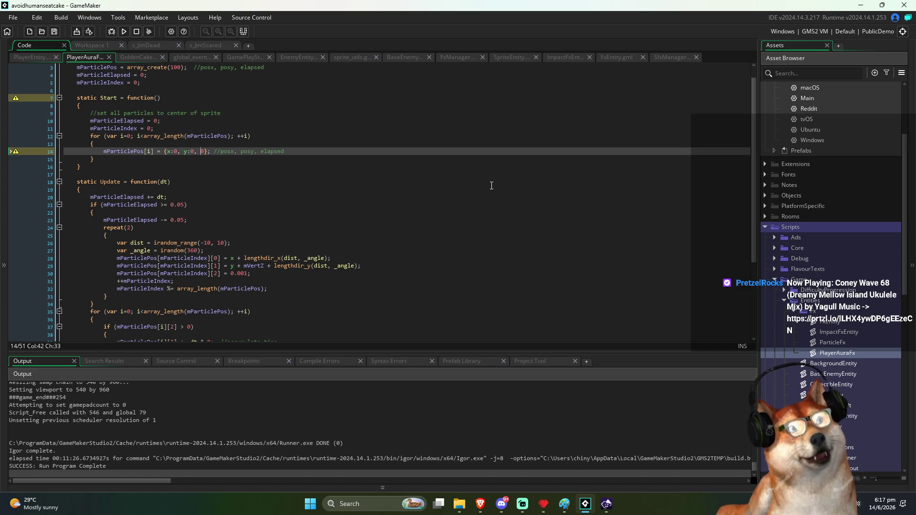
type("elapsed:")
key("ctrl+s")
key("BackSpace")
type(":")
key("Right")
key("Right")
key("ctrl+s")
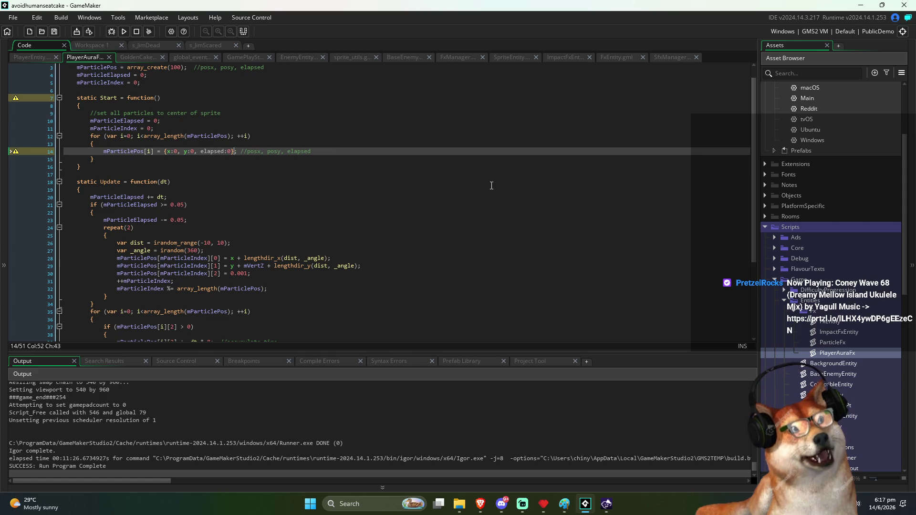
Step: Delete the outdated posx, posy, elapsed comments on lines 14 and 3
key("shift+End")
key("Delete")
key("Up")
key("Up")
key("Up")
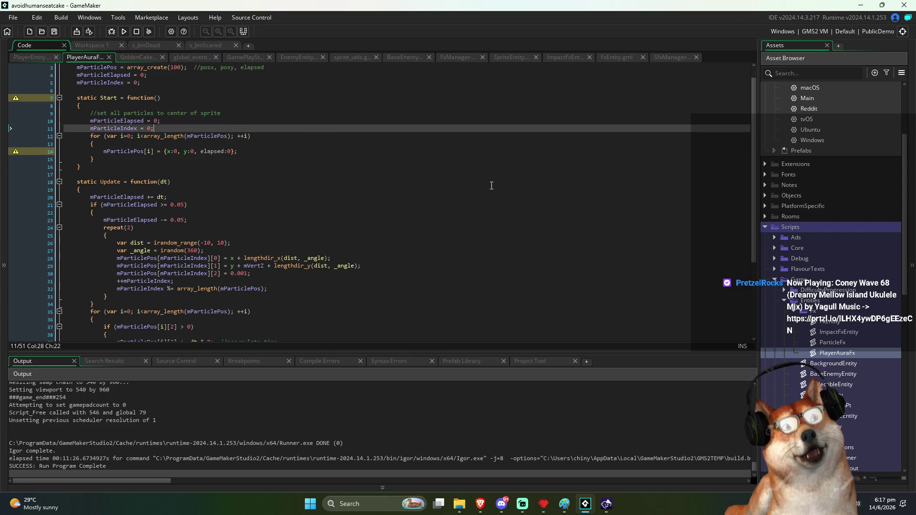
key("Up")
key("Up")
key("Up")
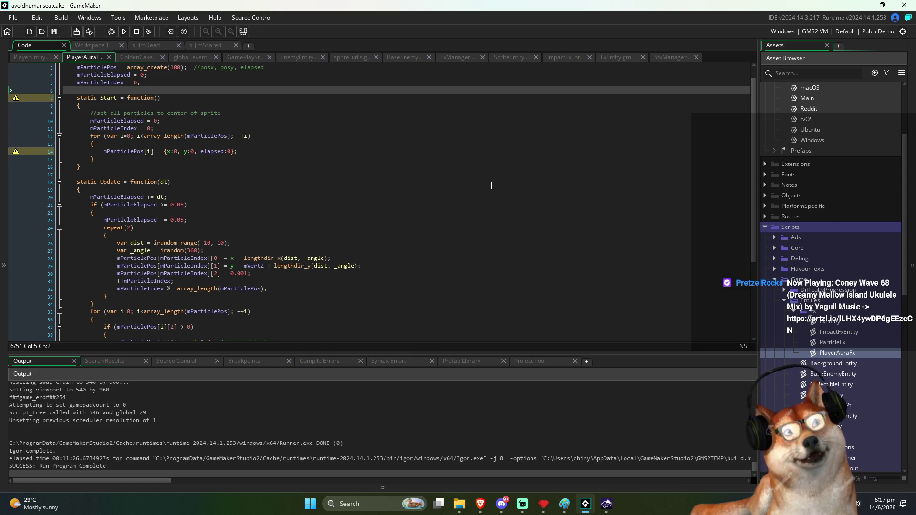
key("Up")
key("Up")
key("Up")
key("Down")
key("Down")
key("ctrl+Left")
key("ctrl+Left")
key("shift+End")
key("BackSpace")
key("BackSpace")
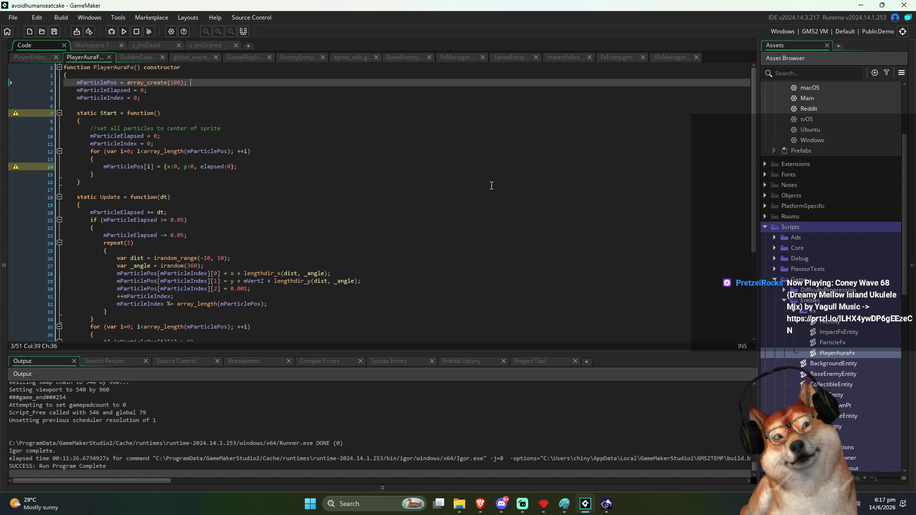
key("BackSpace")
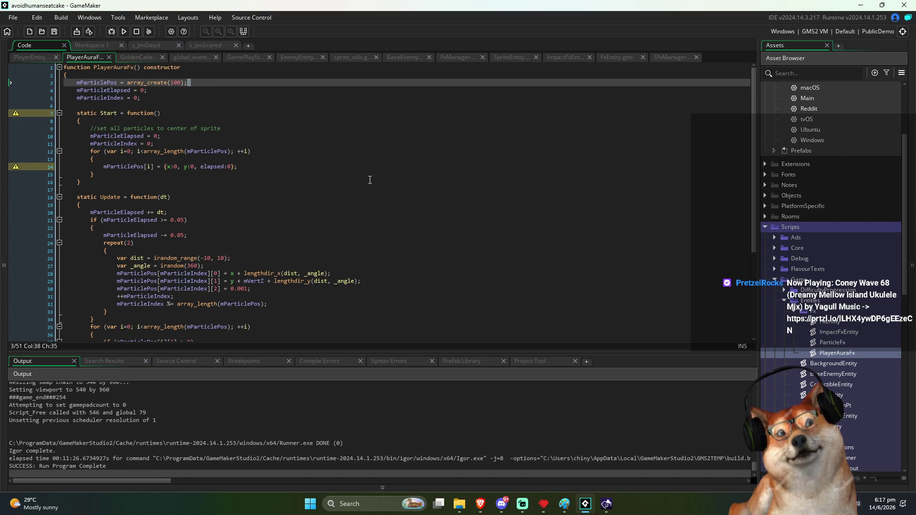
left_click(349, 113)
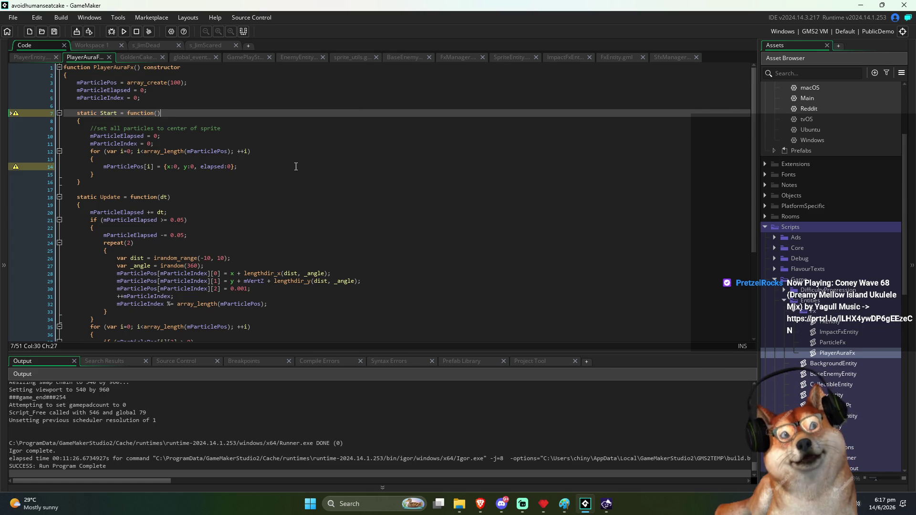
left_click(266, 167)
left_click(241, 175)
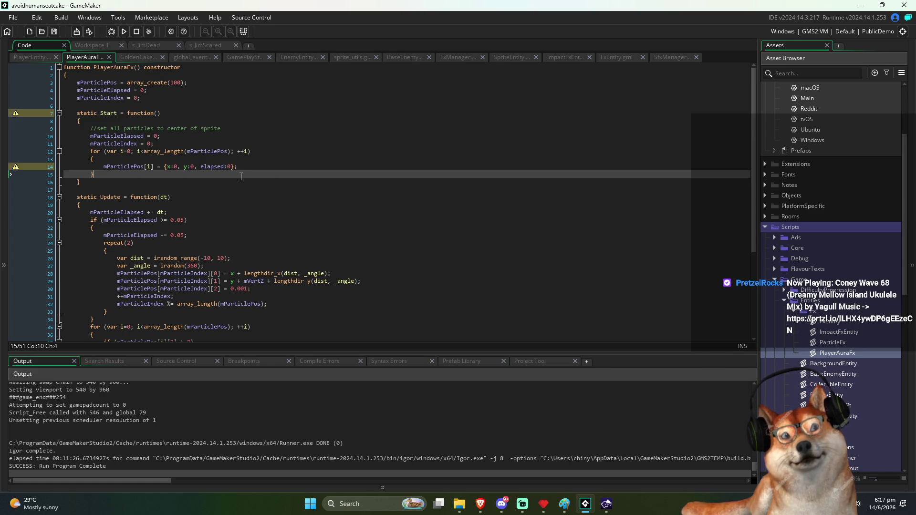
left_click(219, 191)
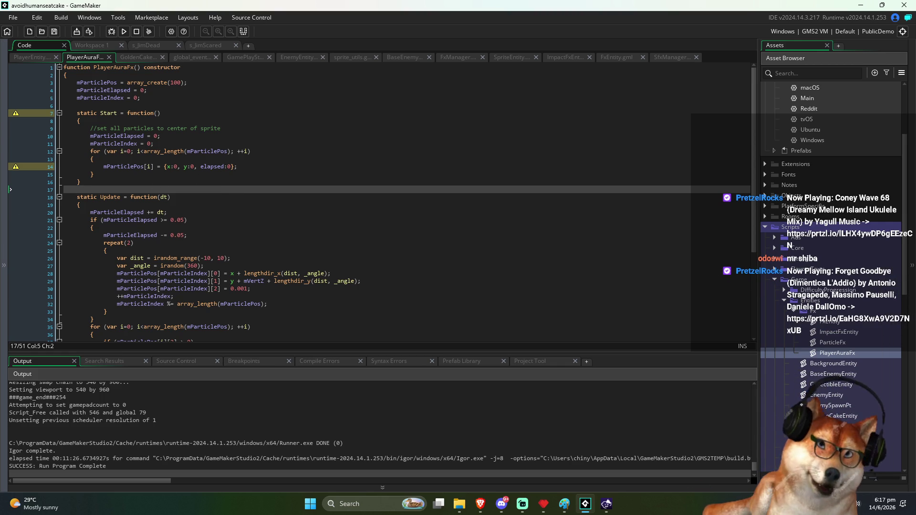
mouse_move(480, 506)
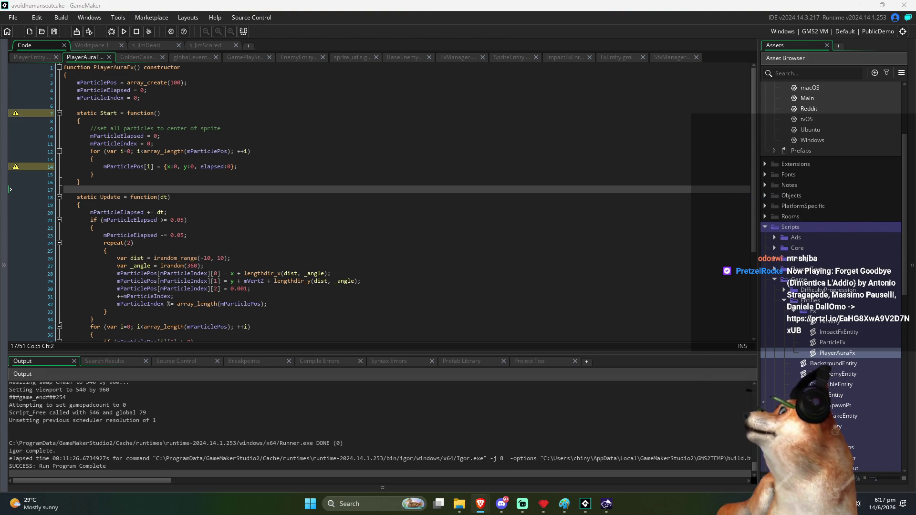
left_click(237, 212)
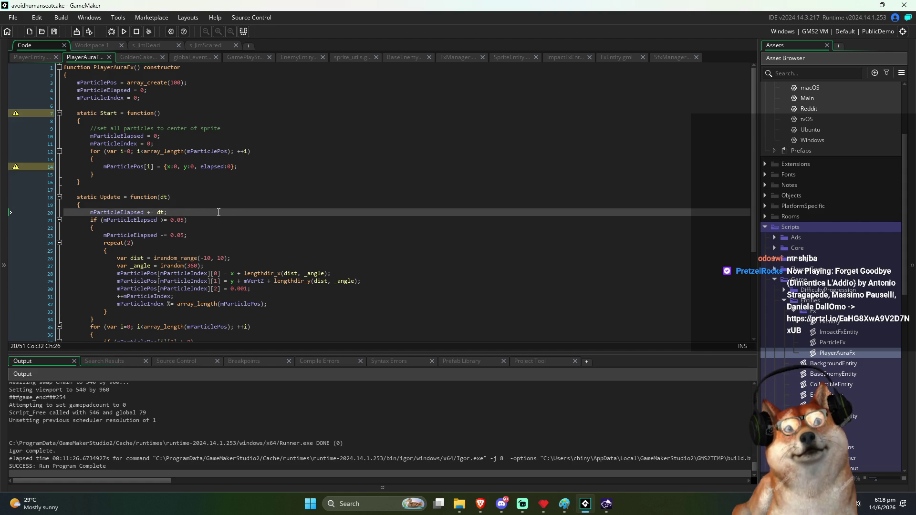
left_click(240, 252)
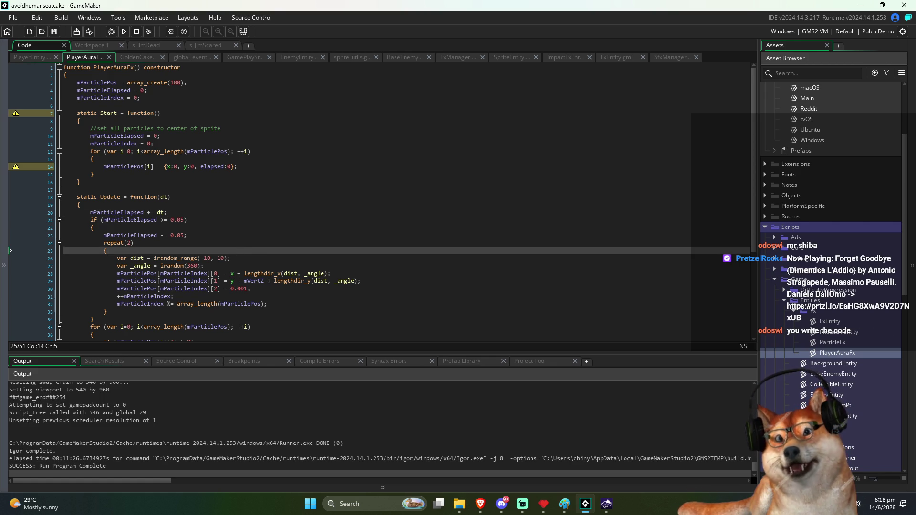
left_click(257, 214)
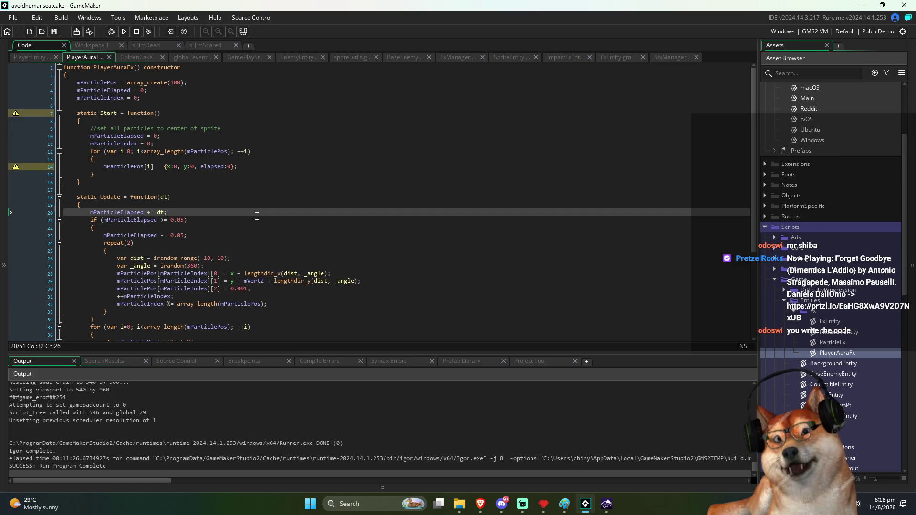
left_click(114, 98)
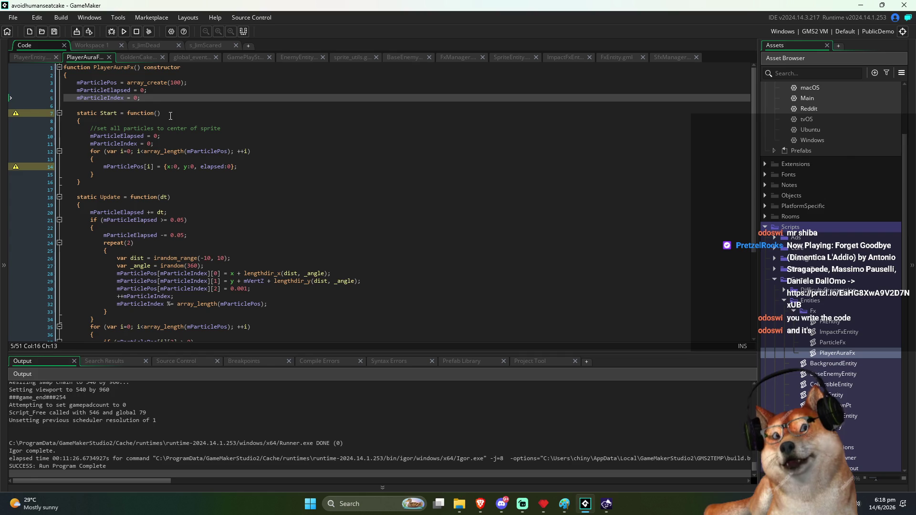
left_click(163, 106)
left_click(191, 121)
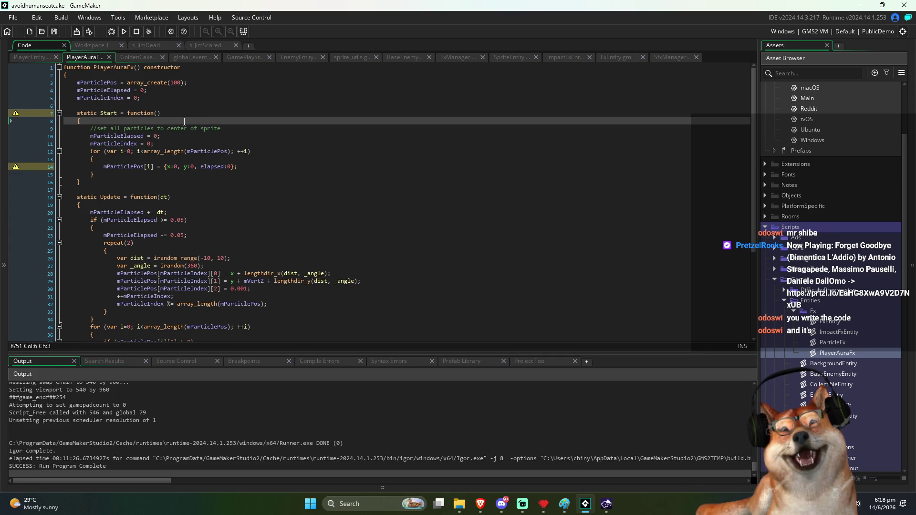
left_click(219, 135)
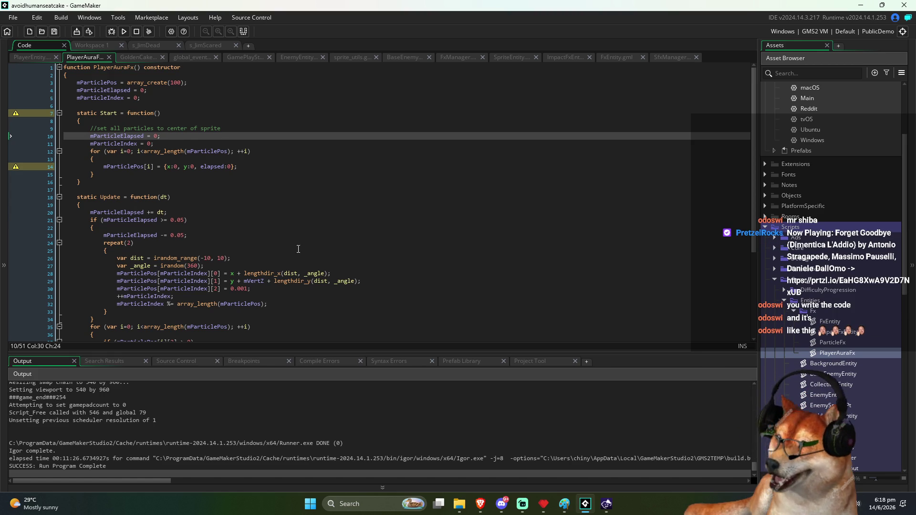
left_click(292, 122)
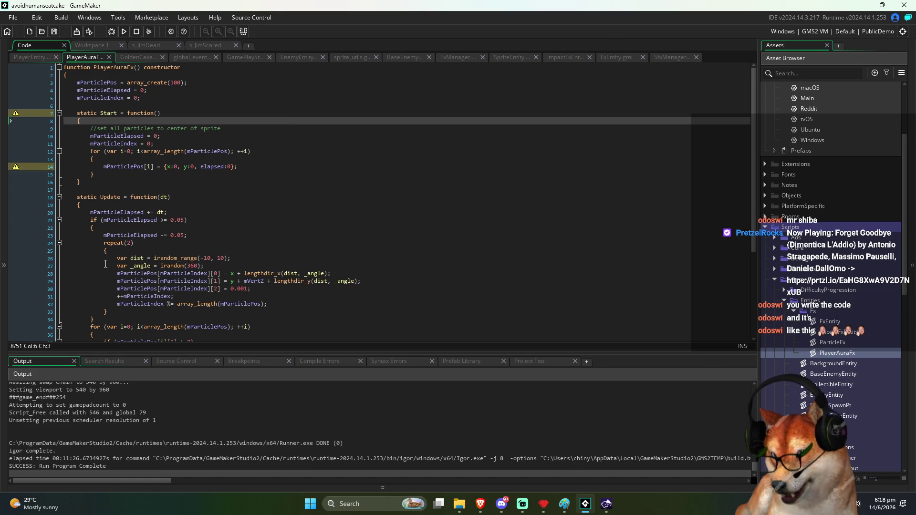
left_click(268, 191)
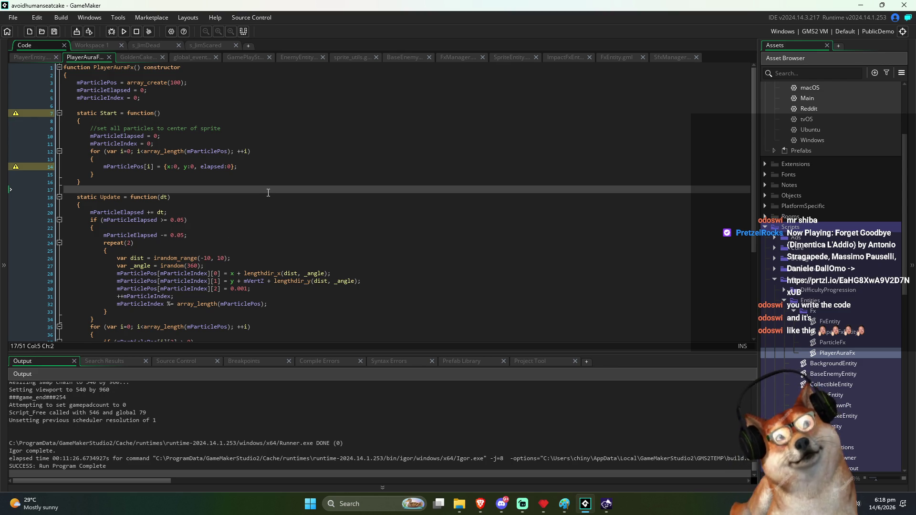
scroll(287, 229, "down", 1)
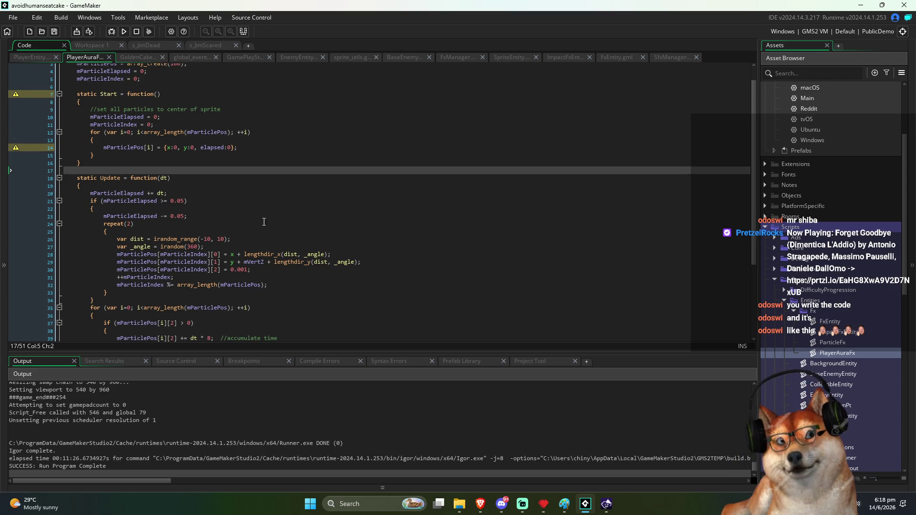
Step: Inspect Update's 0.05 spawn interval checks and the repeat(2) spawn loop
left_click(228, 200)
left_click(211, 221)
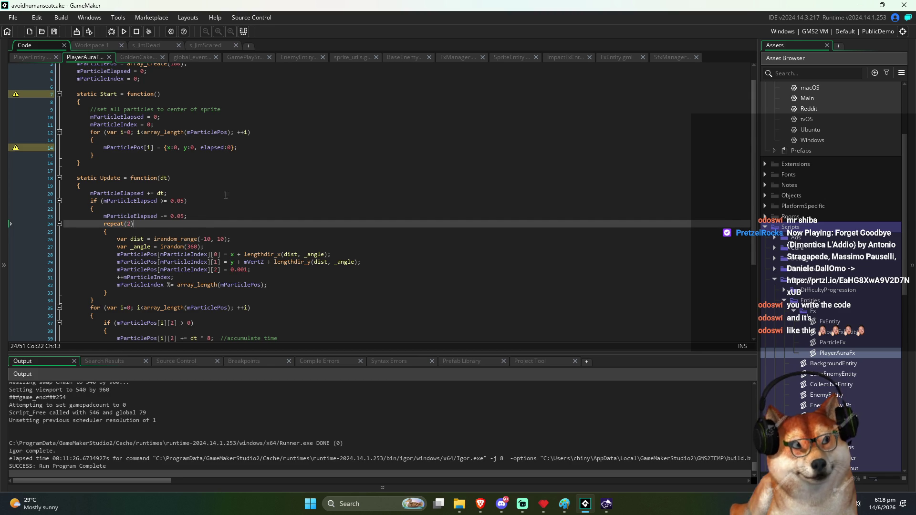
double_click(181, 202)
double_click(182, 217)
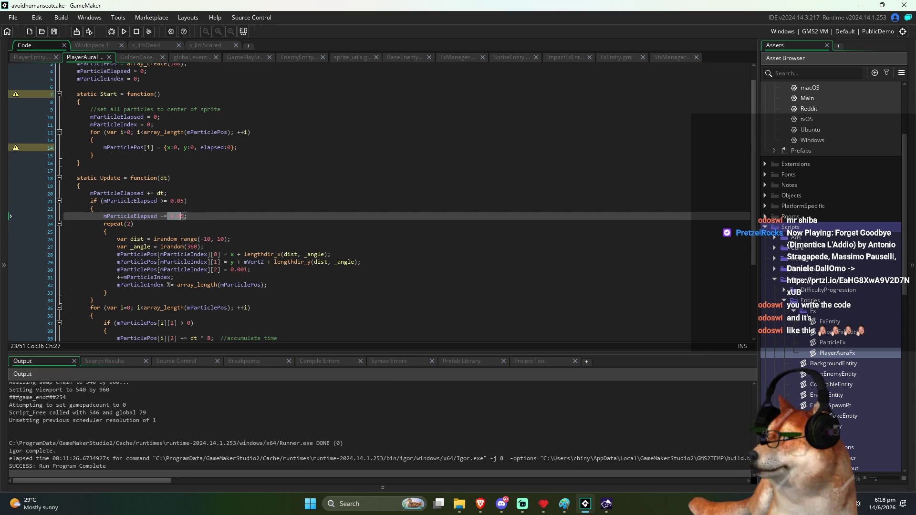
double_click(179, 201)
left_click_drag(179, 201, 185, 201)
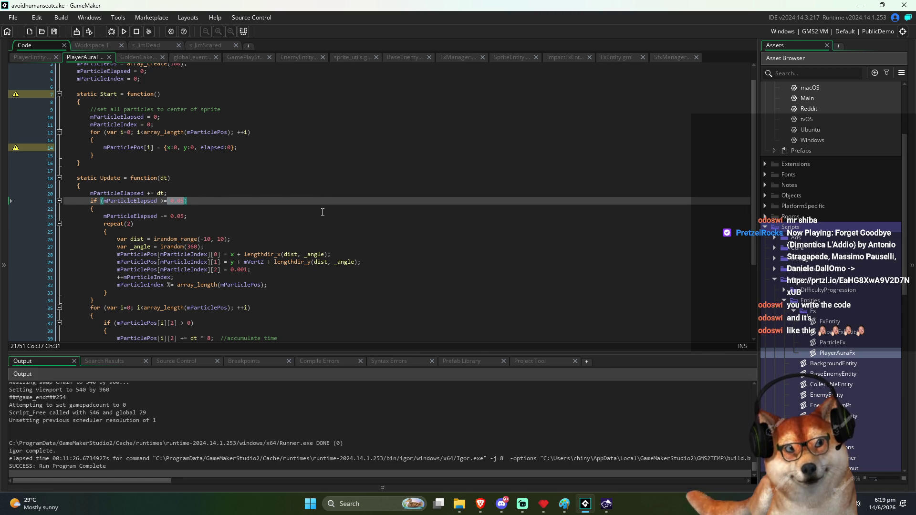
left_click(259, 226)
scroll(260, 228, "up", 1)
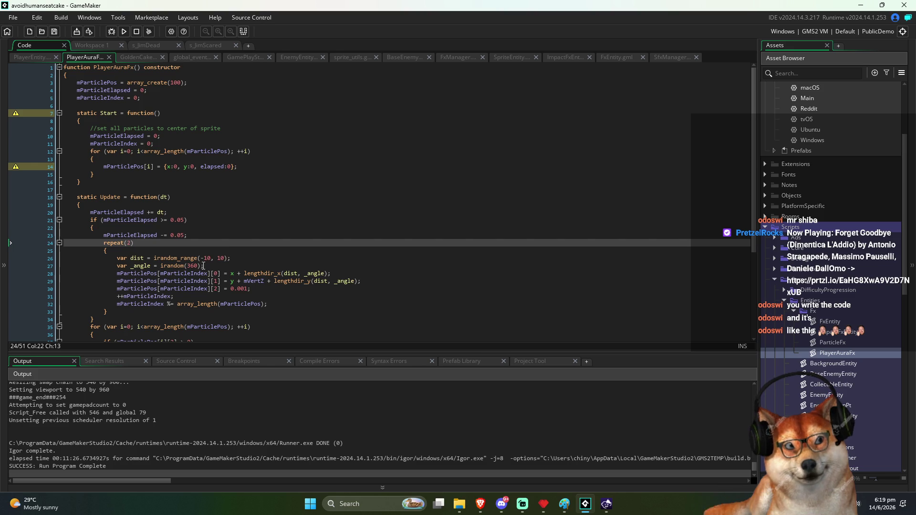
Step: Replace [0] with .x and [1] with .y in the mParticlePos assignments on lines 28–29
left_click(216, 273)
key("Right")
key("Right")
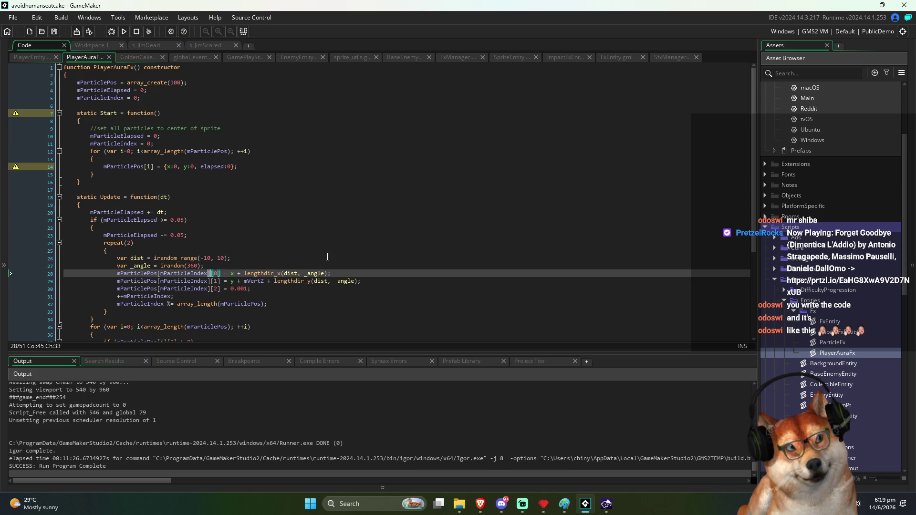
key("shift+Left")
key("shift+Left")
key("shift+Left")
type(".x")
key("Down")
key("shift+Left")
key("shift+Left")
key("shift+Left")
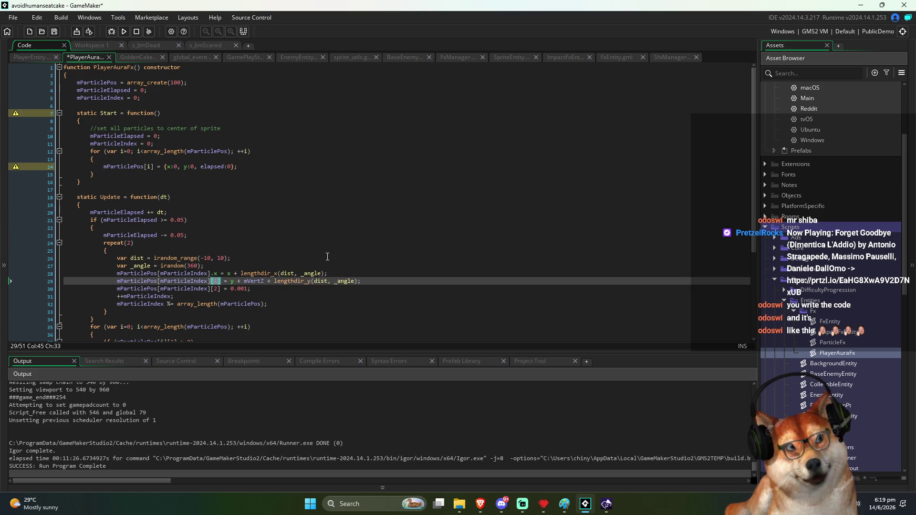
type(".y")
key("Down")
key("shift+Left")
key("shift+Left")
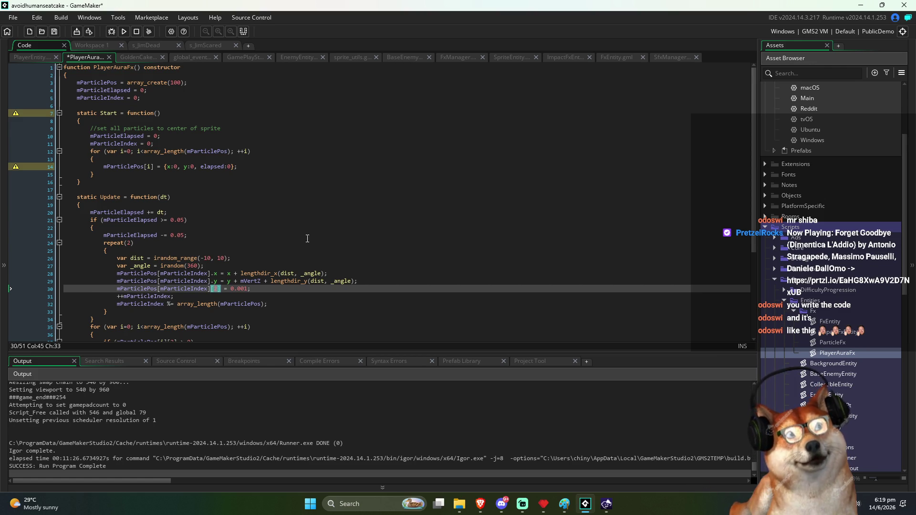
Step: Add members x = 0; and y = 0; after mParticleIndex and save
left_click(168, 99)
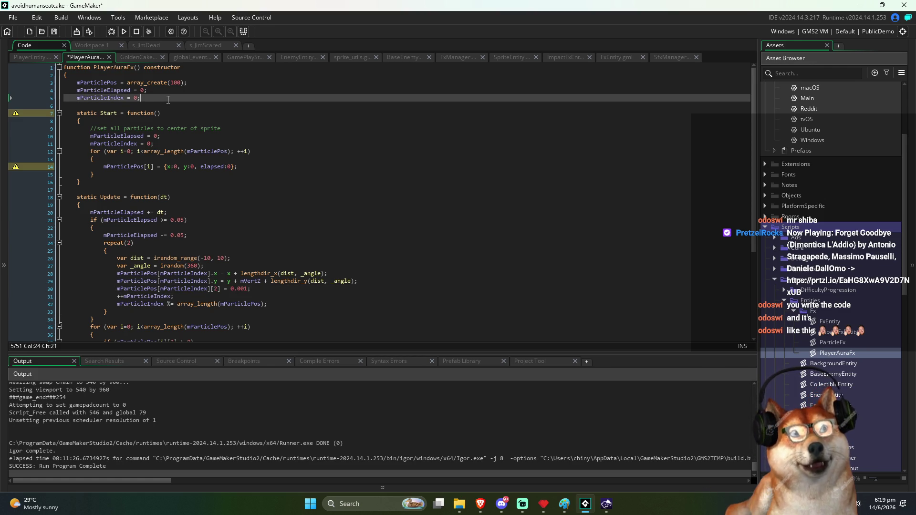
key("Return")
type("x = 0;")
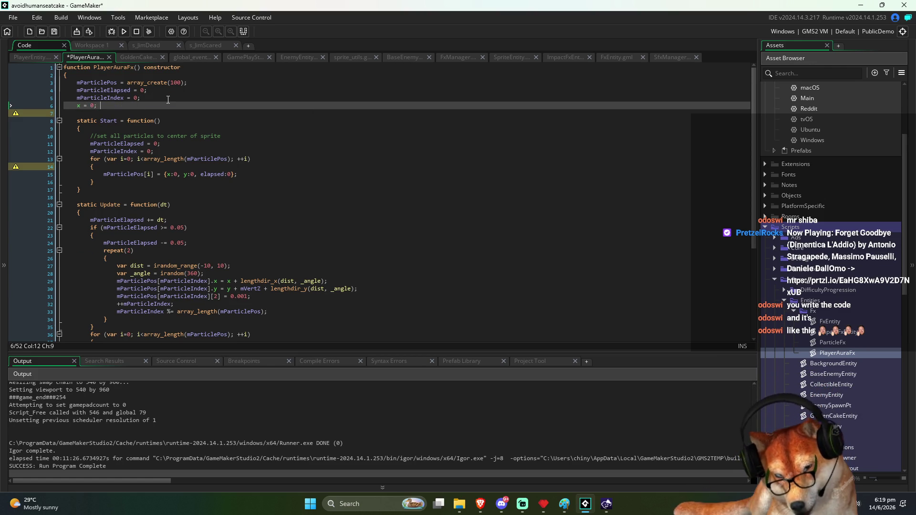
key("Return")
type("y = 0;")
key("ctrl+s")
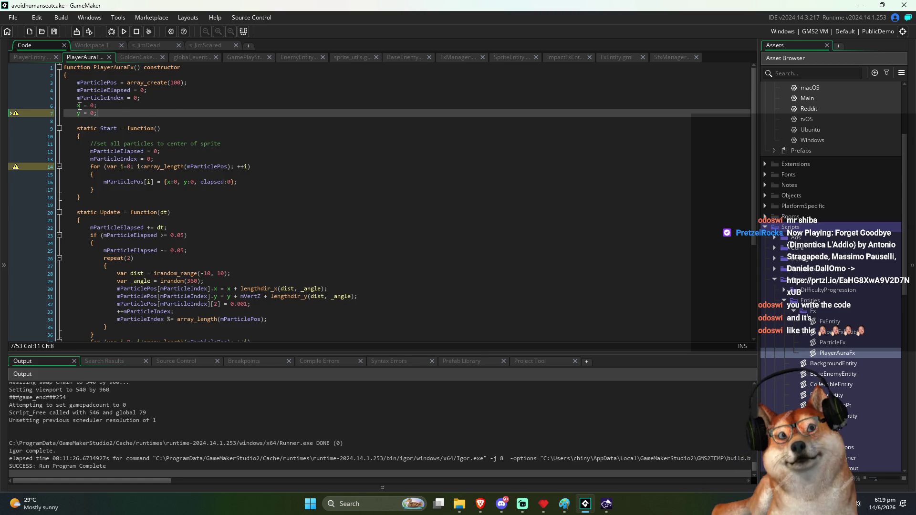
Step: Change Start's particle struct to {x:x, y:y, elapsed:0} and save
double_click(79, 106)
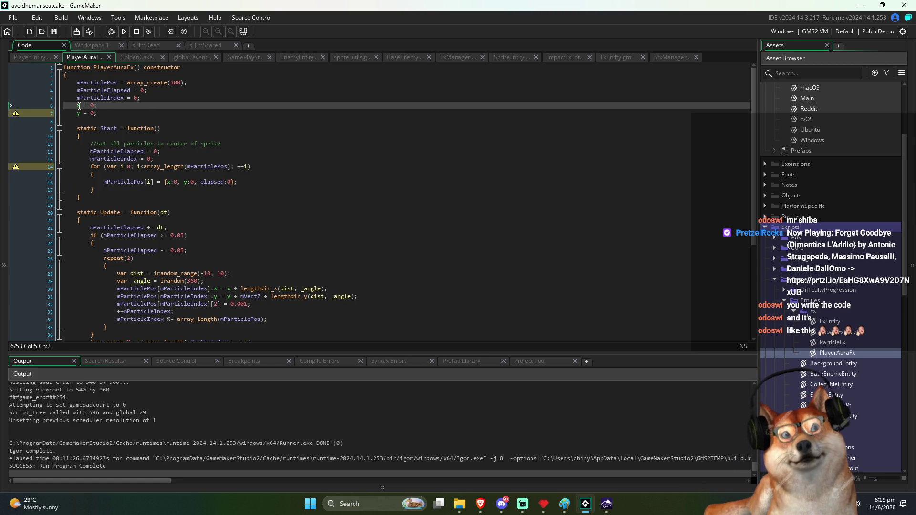
double_click(176, 182)
type("x")
left_click(195, 183)
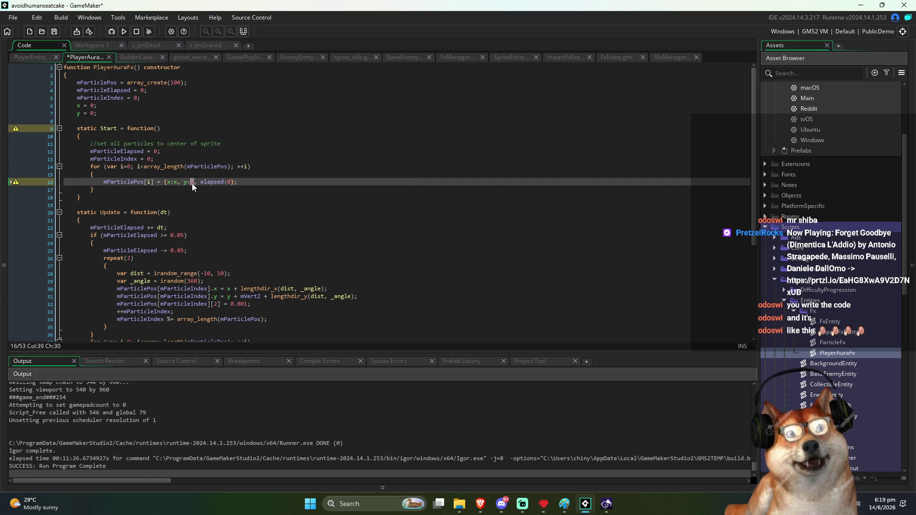
type("y")
key("ctrl+s")
Step: Insert a blank line before the x = 0 member declaration
left_click(142, 107)
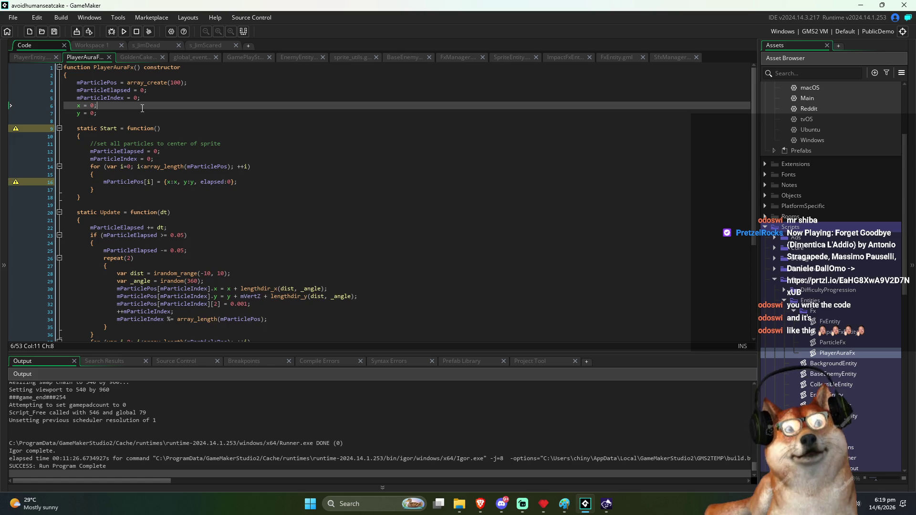
key("Home")
key("Return")
key("Up")
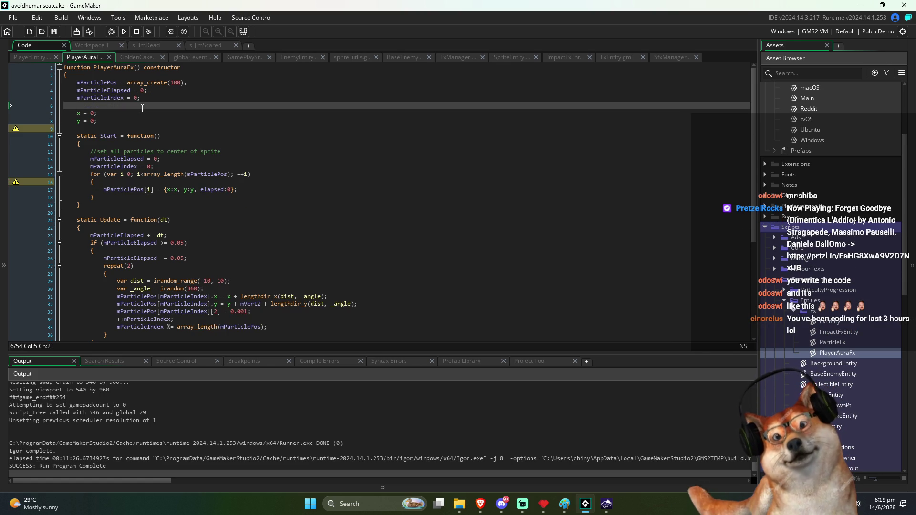
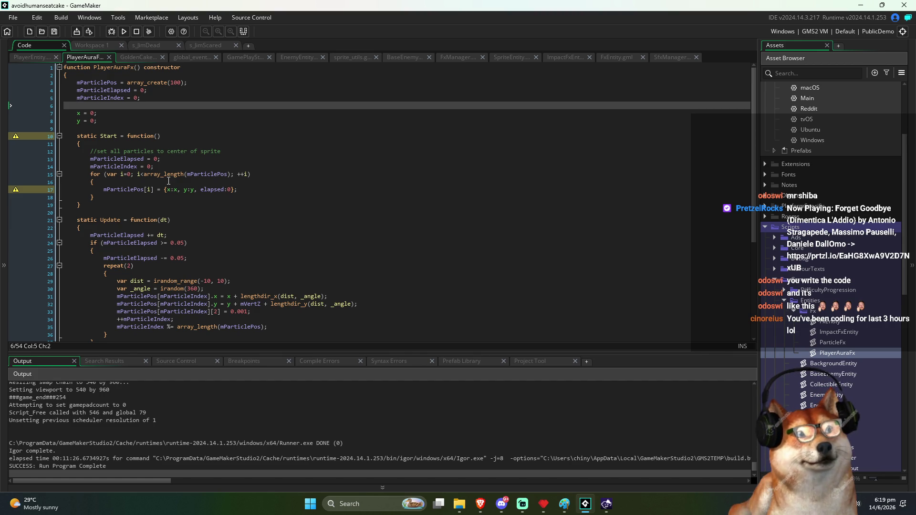
Step: Change line 33 to set mParticlePos[mParticleIndex].elapsed = 0.001 instead of [2], and save the script
left_click(274, 157)
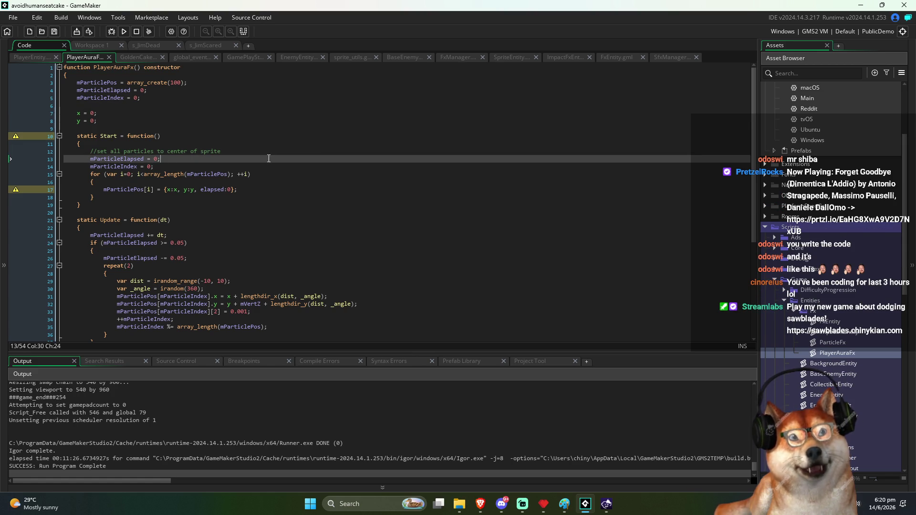
key("Down")
key("Down")
key("Down")
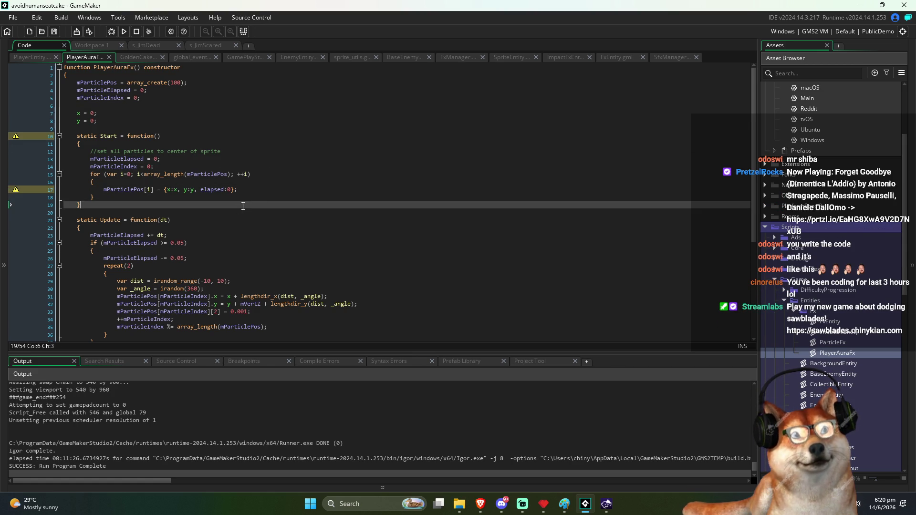
scroll(217, 196, "down", 2)
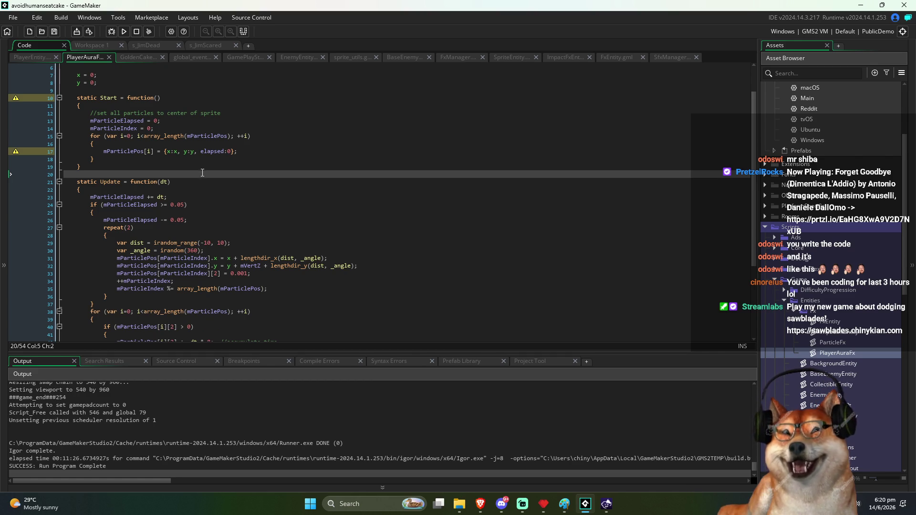
scroll(200, 175, "down", 1)
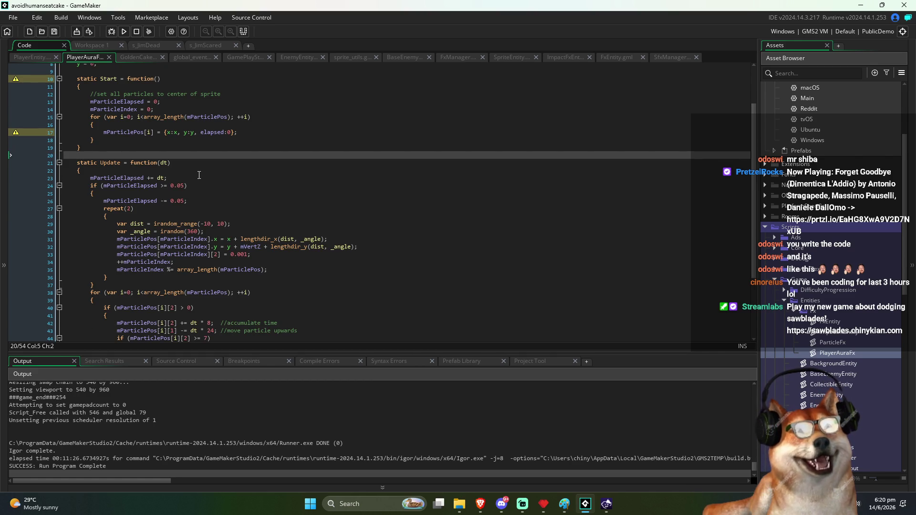
left_click(221, 256)
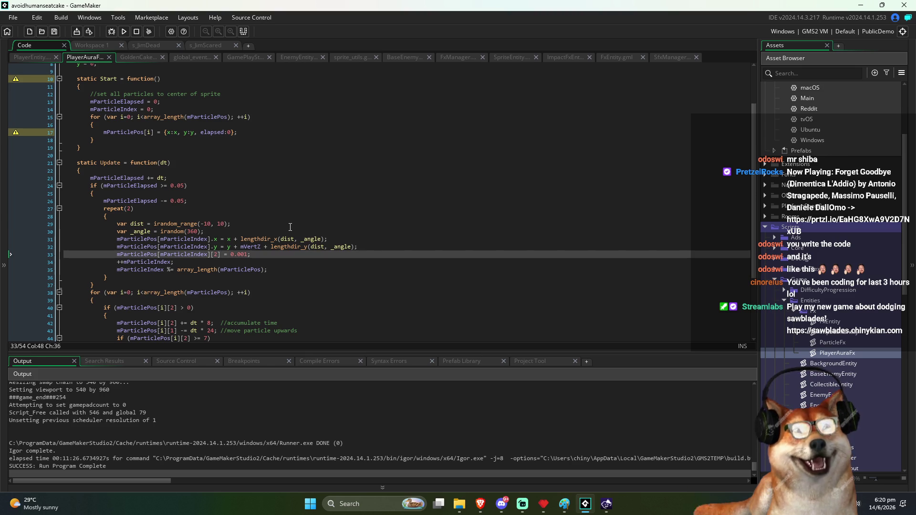
key("BackSpace")
key("BackSpace")
key("BackSpace")
type(".elapsed")
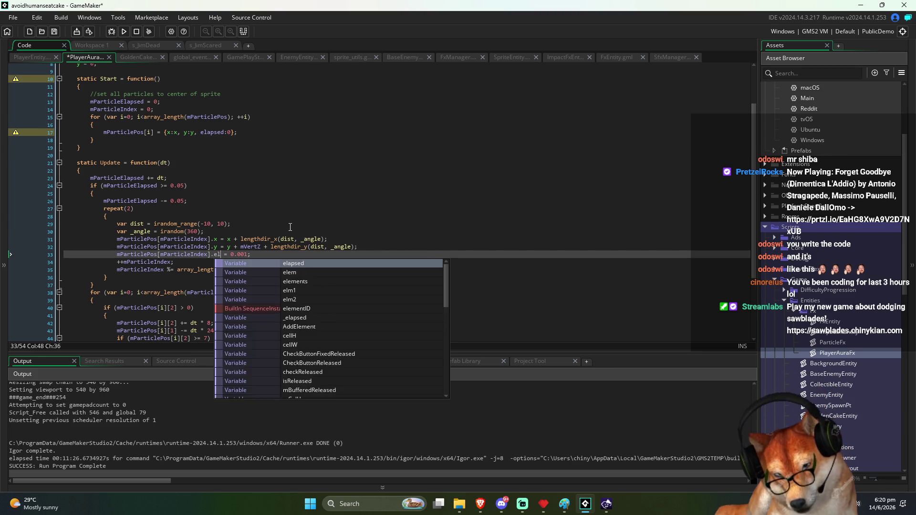
key("ctrl+s")
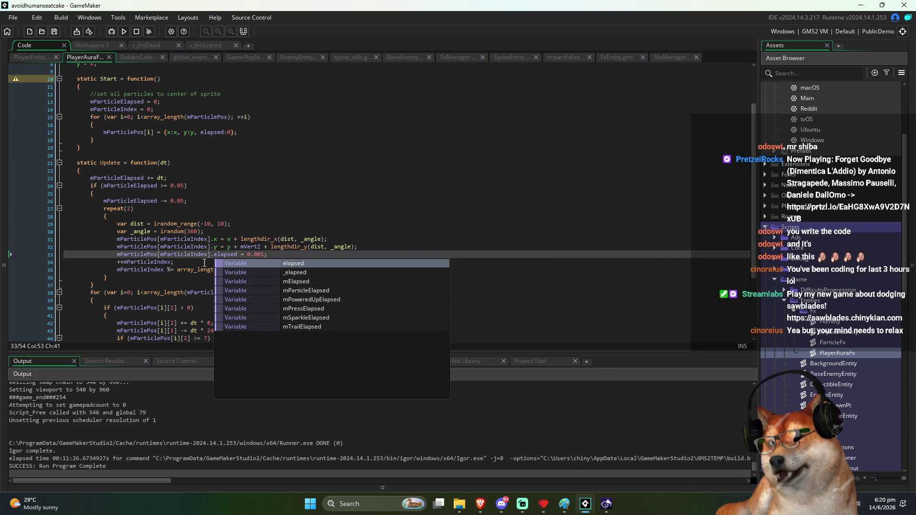
Step: Place the caret just before .x in line 31's particle position assignment
left_click(234, 239)
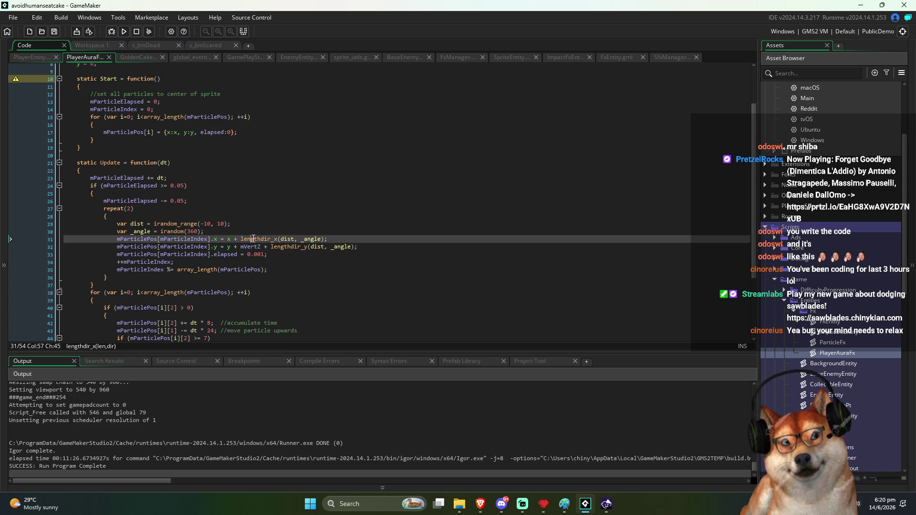
left_click(233, 239)
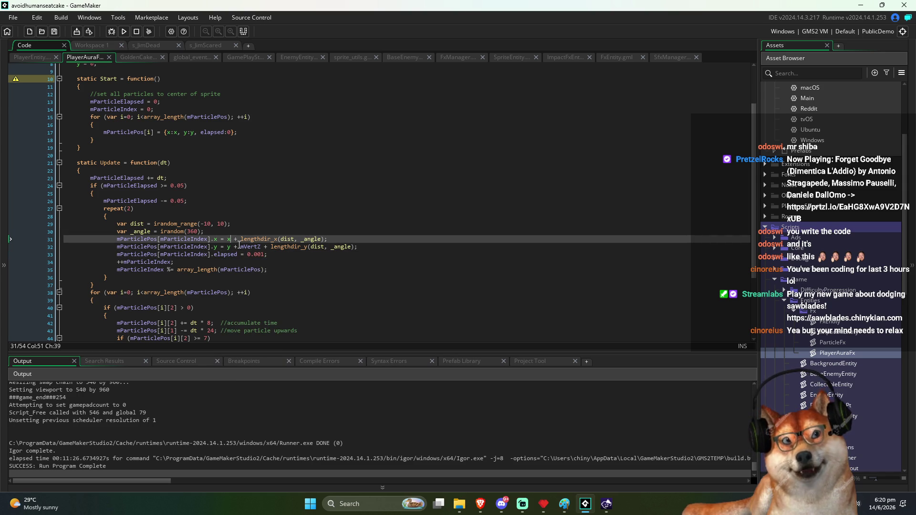
left_click(214, 239)
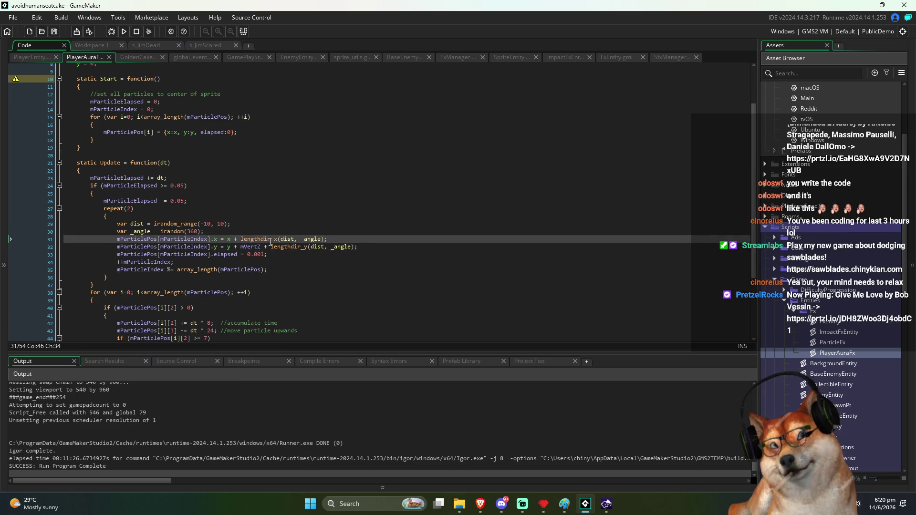
Step: Review the lengthdir position code on lines 29–31, then build and run the game with F5
key("shift+Home")
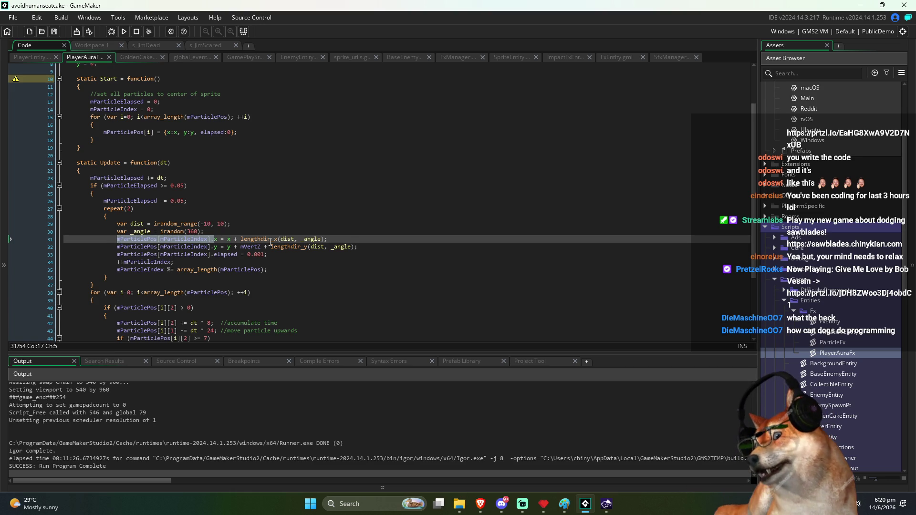
key("Up")
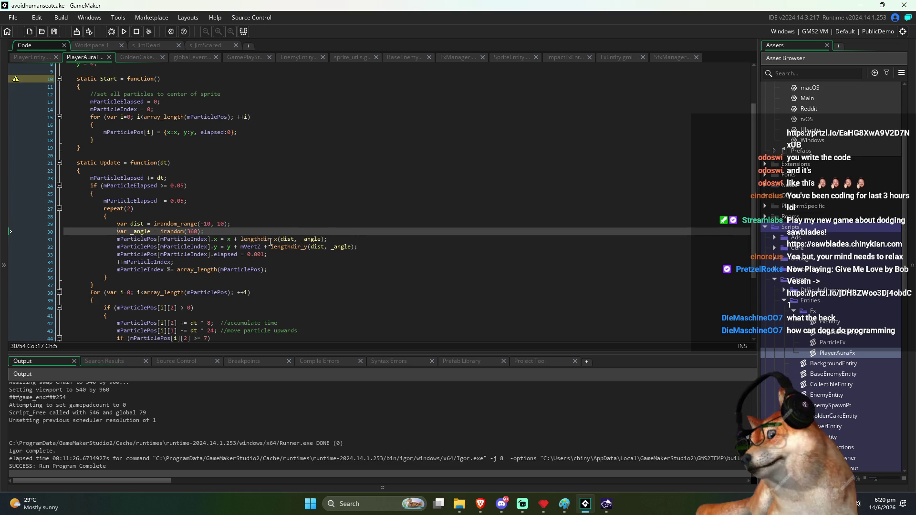
key("Right")
key("Right")
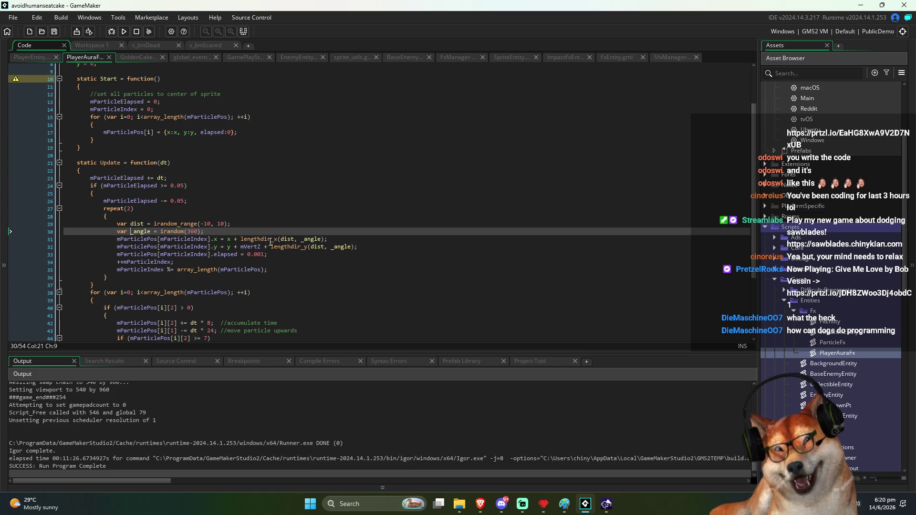
key("End")
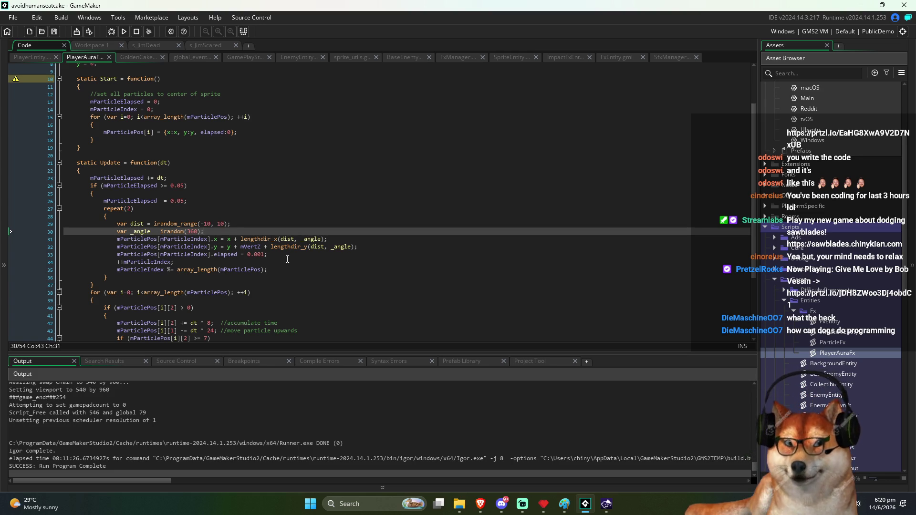
left_click(231, 240)
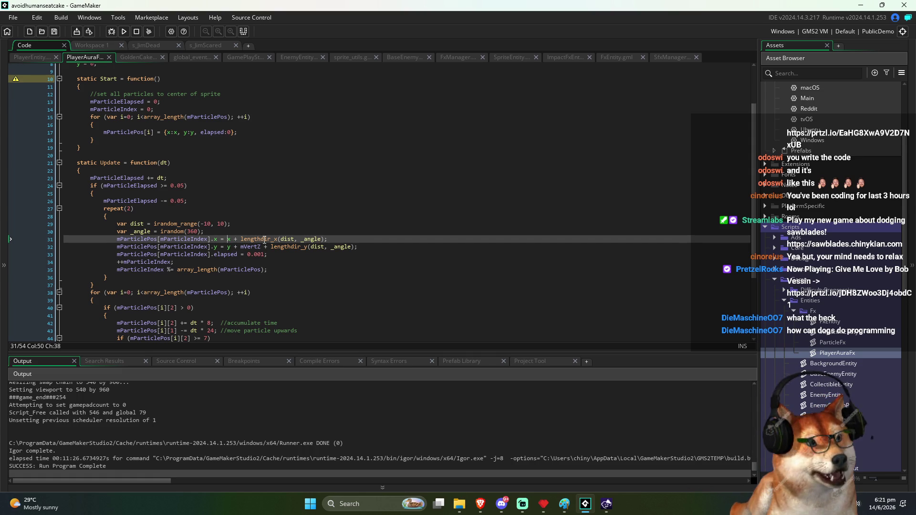
left_click(258, 225)
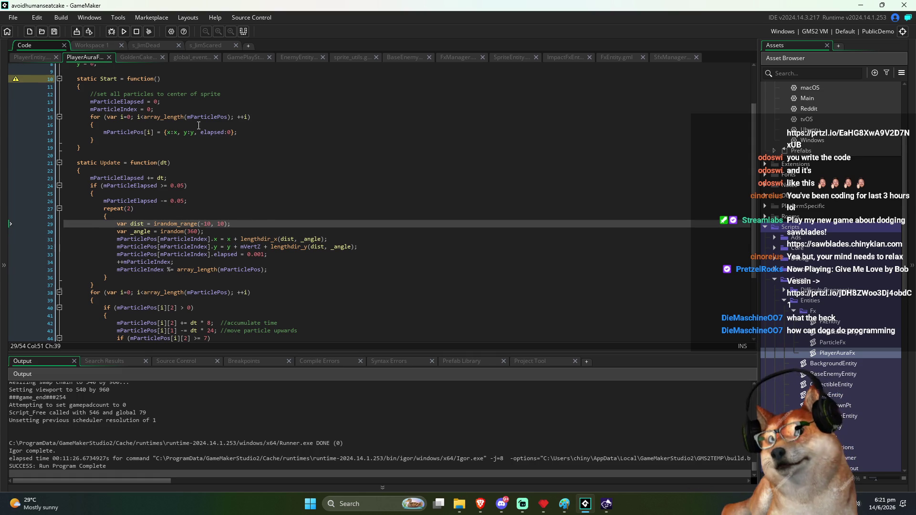
scroll(190, 121, "up", 2)
key("F5")
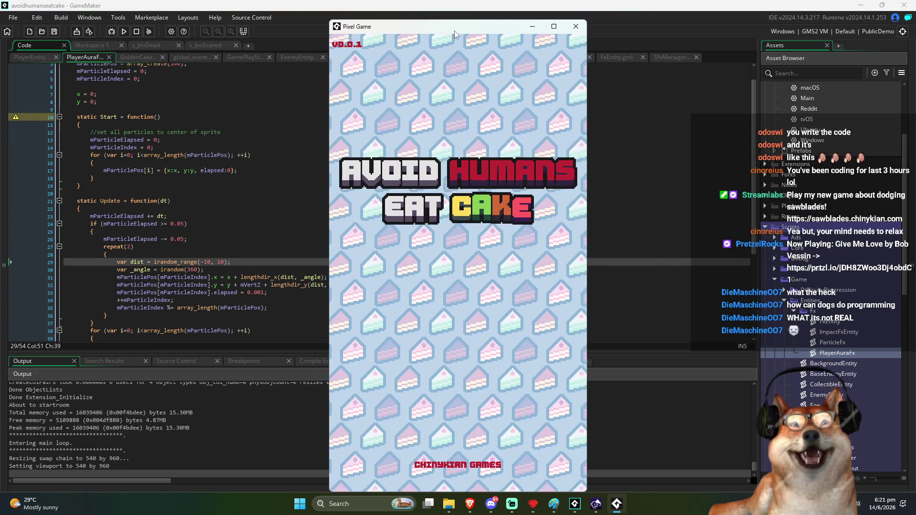
Step: Move the Pixel Game window slightly up and left, then play through the round
left_click_drag(456, 31, 433, 24)
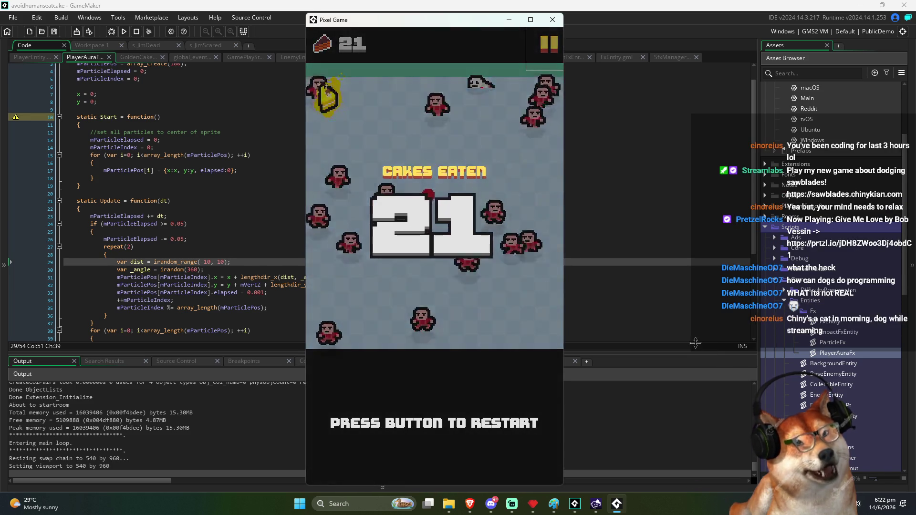
Step: Close the finished Pixel Game window, ending the run
left_click(552, 20)
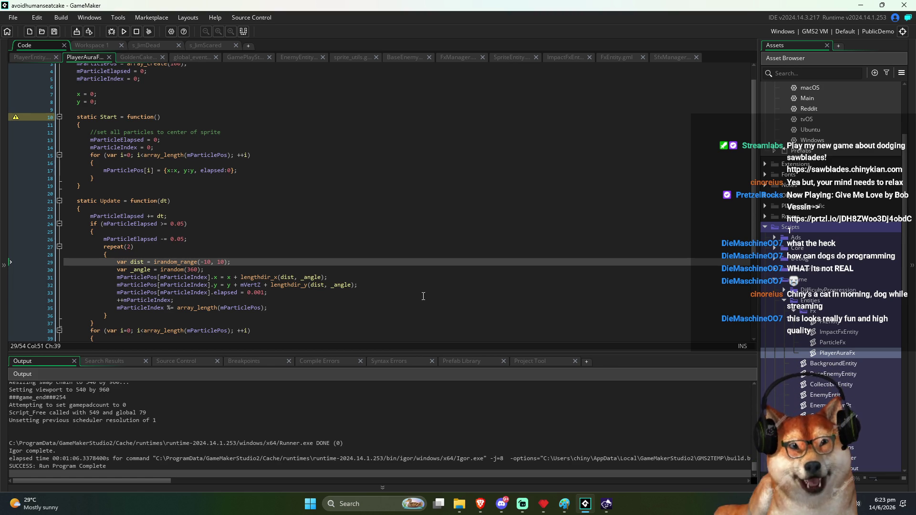
Step: Scroll the PlayerAuraFx script back to the top, then switch over to the Brave browser
left_click(247, 199)
left_click(248, 191)
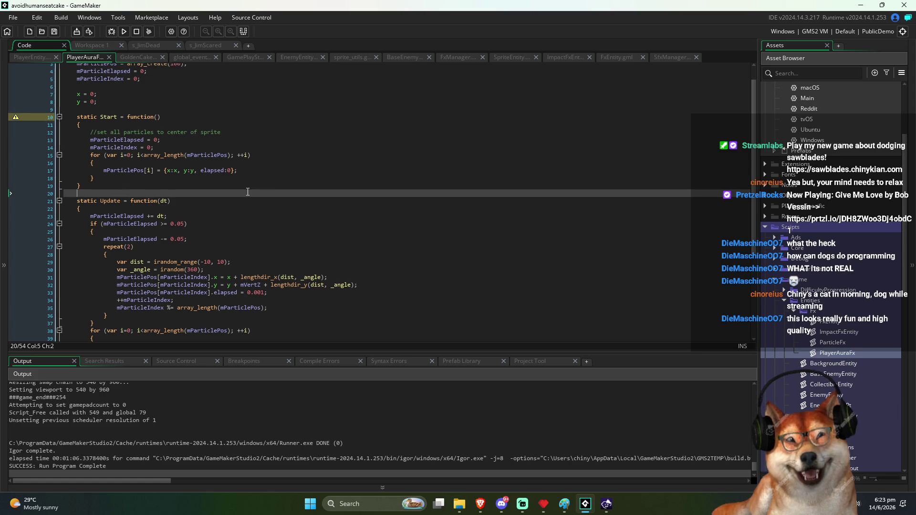
scroll(258, 192, "up", 1)
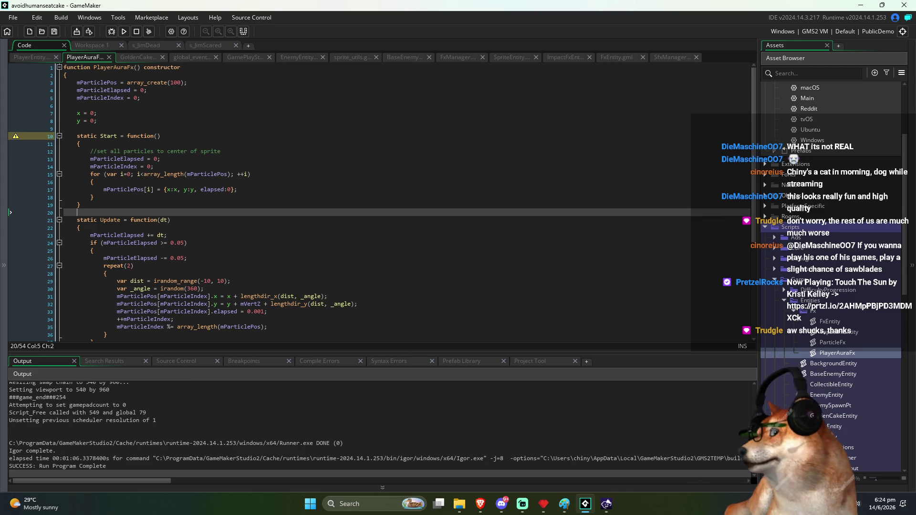
key("alt+Tab")
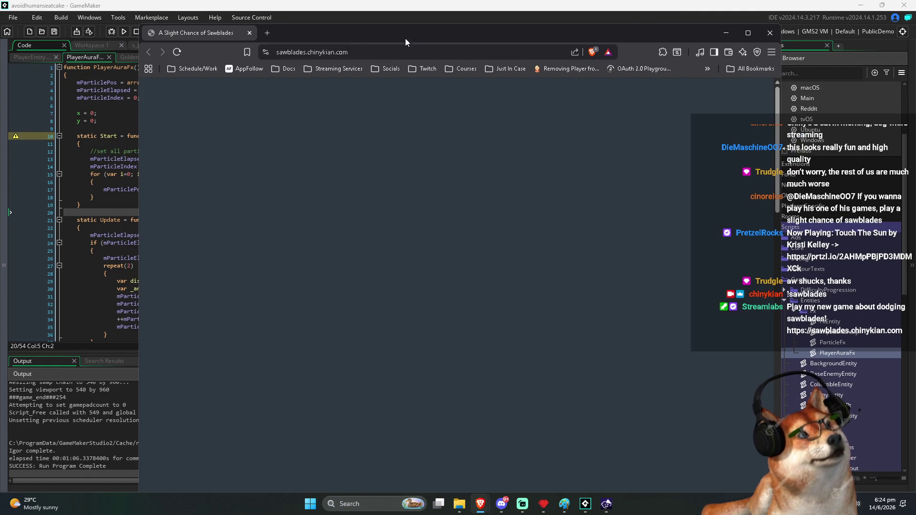
Step: Open the STEAM link from sawblades.chinykian.com in a new tab and view the store page
left_click_drag(405, 39, 408, 24)
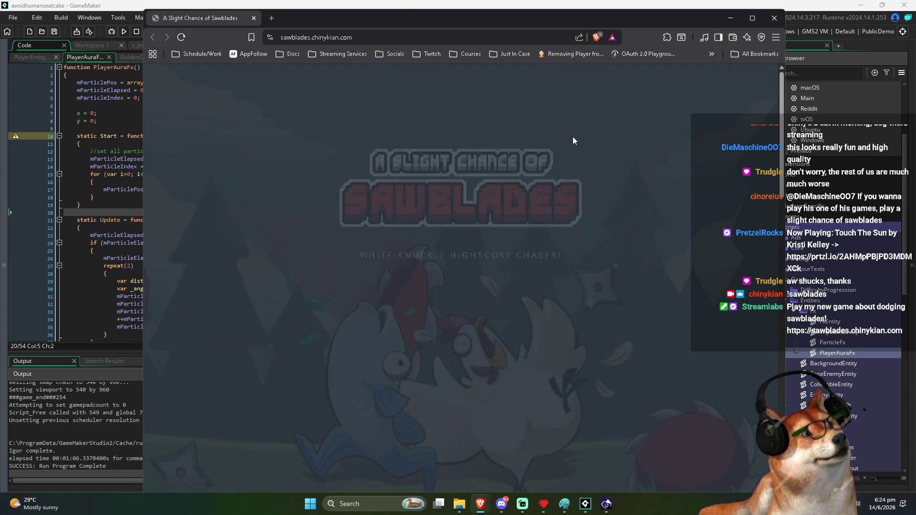
scroll(379, 158, "down", 10)
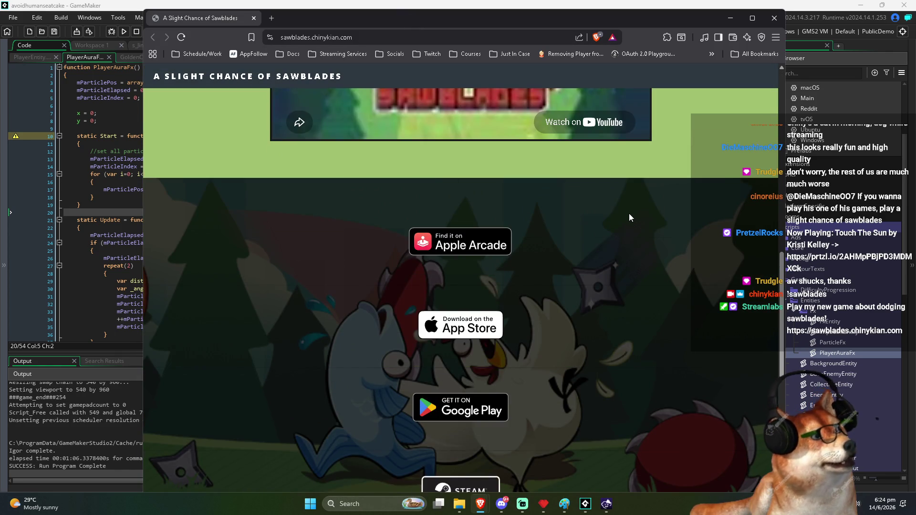
scroll(480, 167, "down", 1)
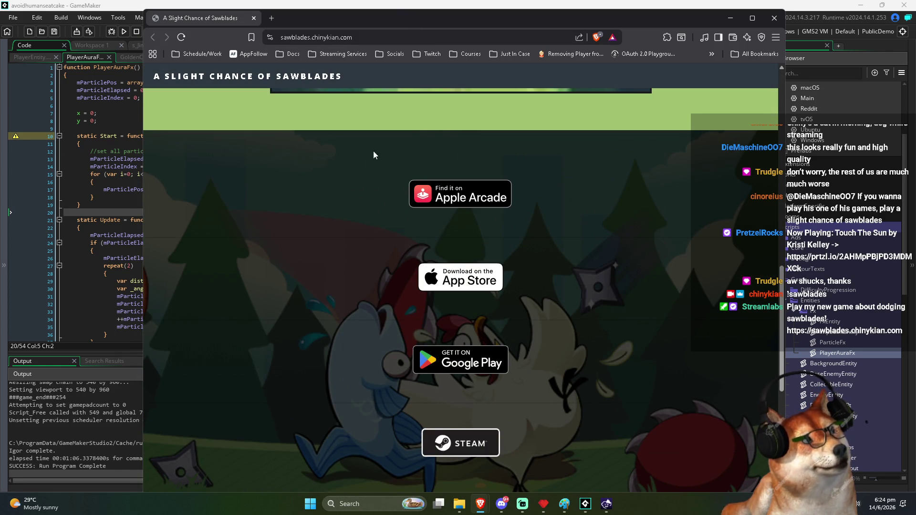
scroll(406, 154, "down", 1)
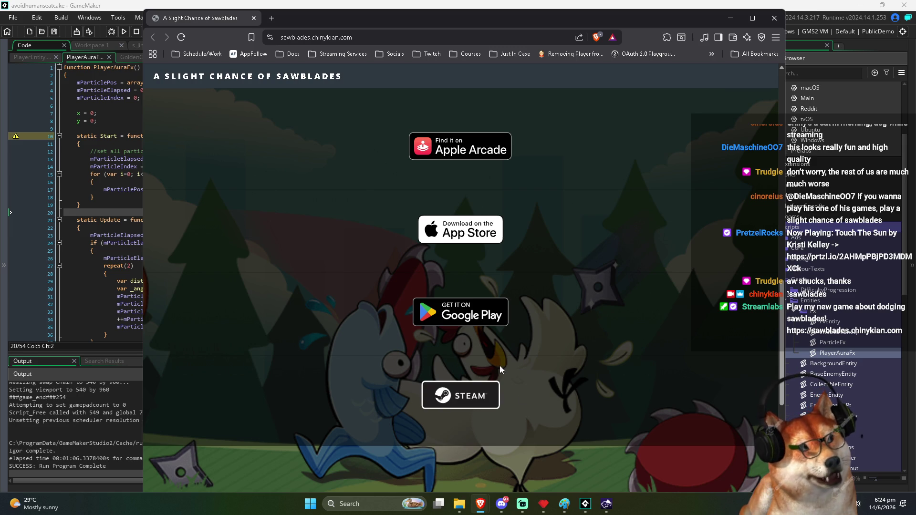
scroll(616, 401, "down", 3)
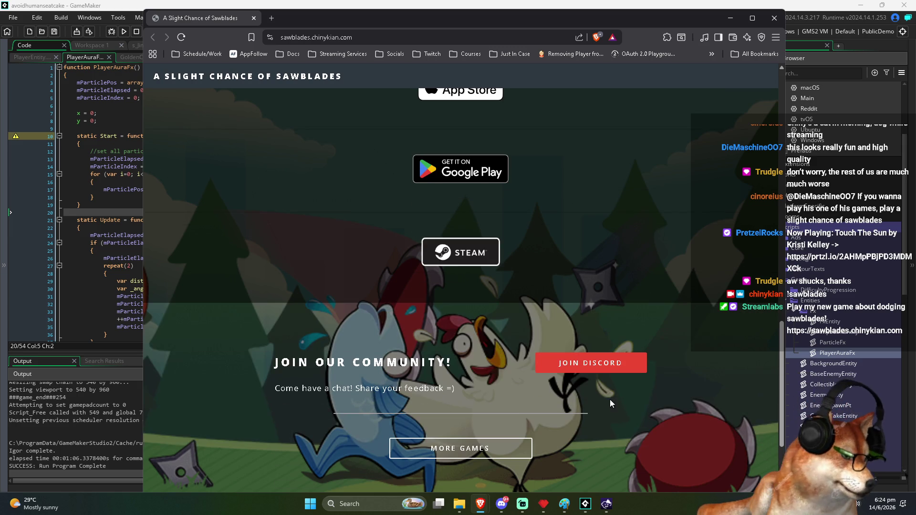
left_click(447, 257)
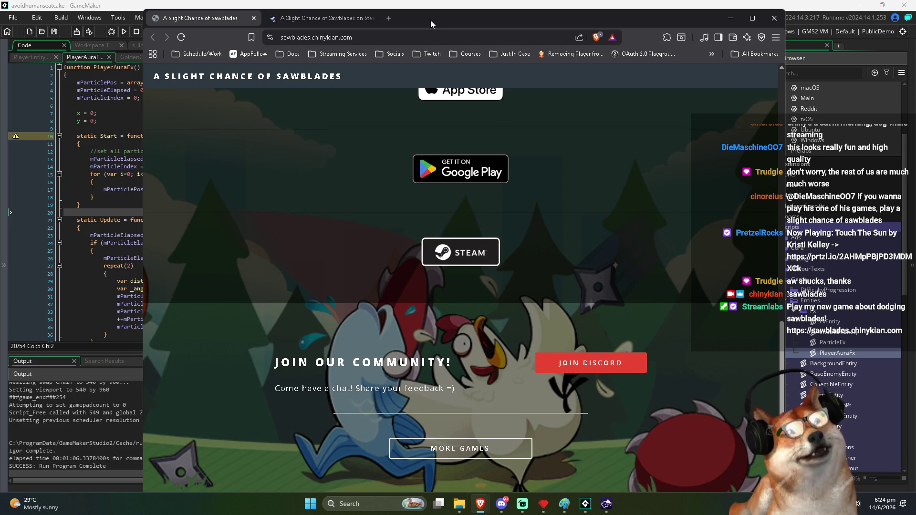
left_click_drag(430, 20, 420, 22)
left_click(302, 20)
Step: Scroll down the Steam store listing and open 'Visit the Workshop' for A Slight Chance of Sawblades
scroll(589, 170, "down", 4)
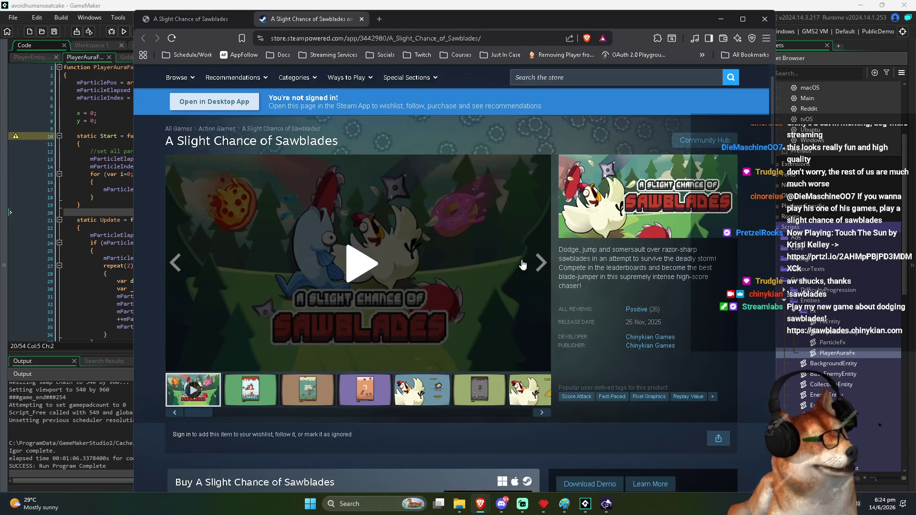
scroll(462, 207, "down", 5)
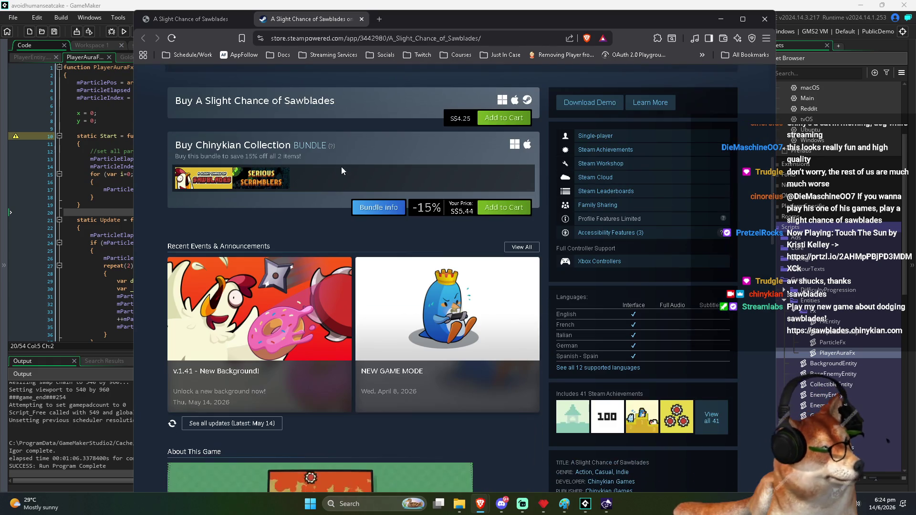
scroll(617, 194, "down", 1)
scroll(618, 194, "down", 3)
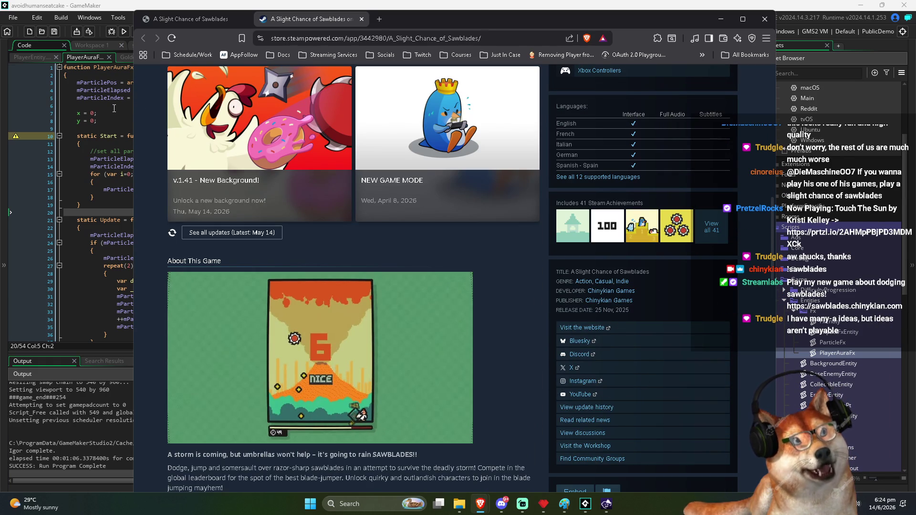
left_click(106, 121)
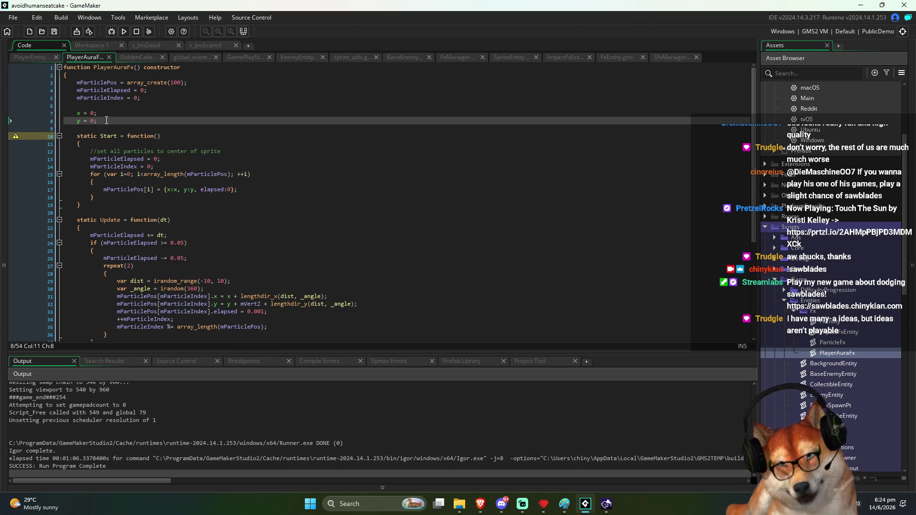
key("alt+Tab")
scroll(660, 401, "down", 1)
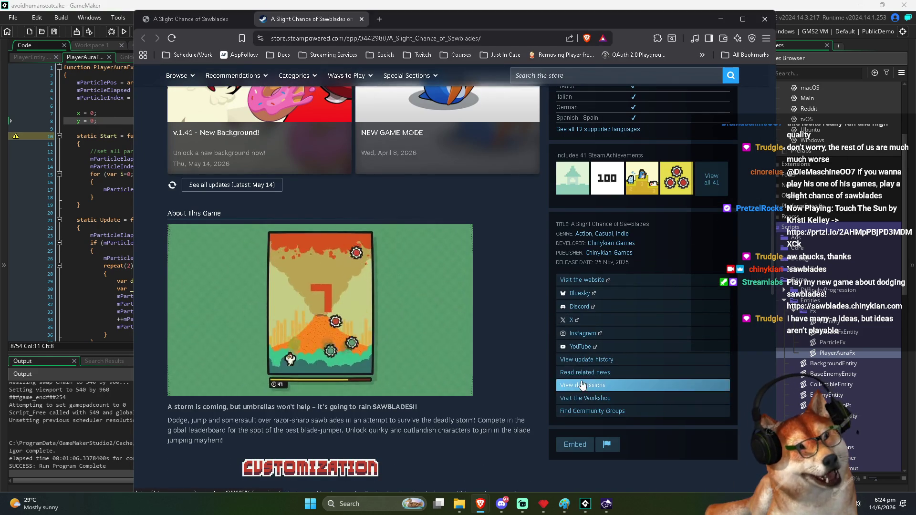
left_click(584, 398)
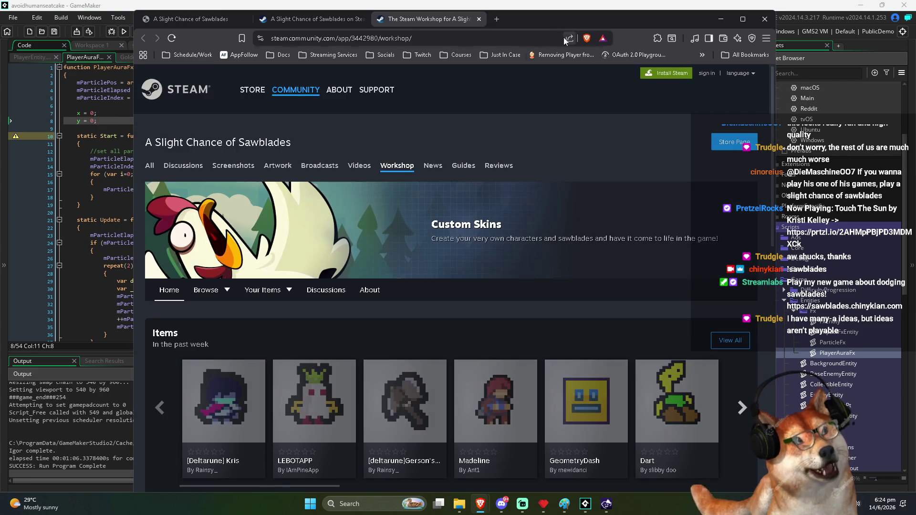
Step: Page three times through the Workshop's recent items carousel
left_click_drag(559, 23, 555, 16)
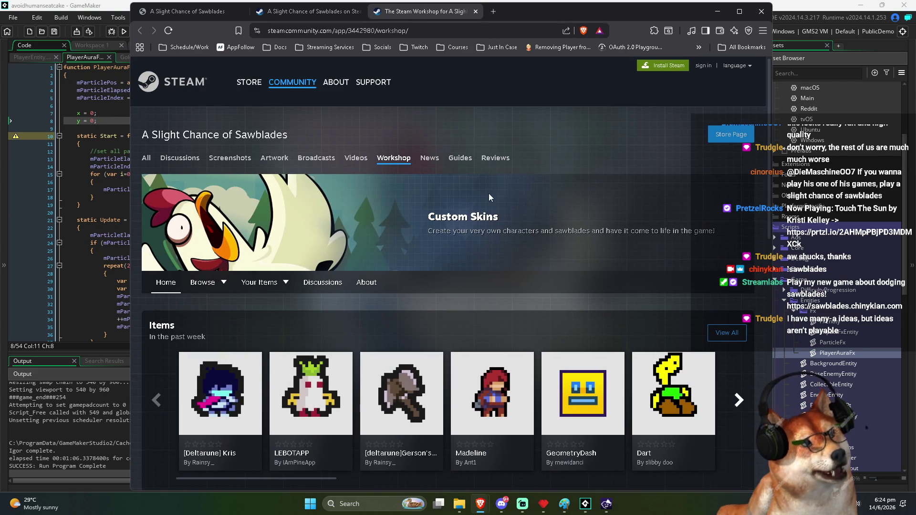
scroll(403, 173, "down", 2)
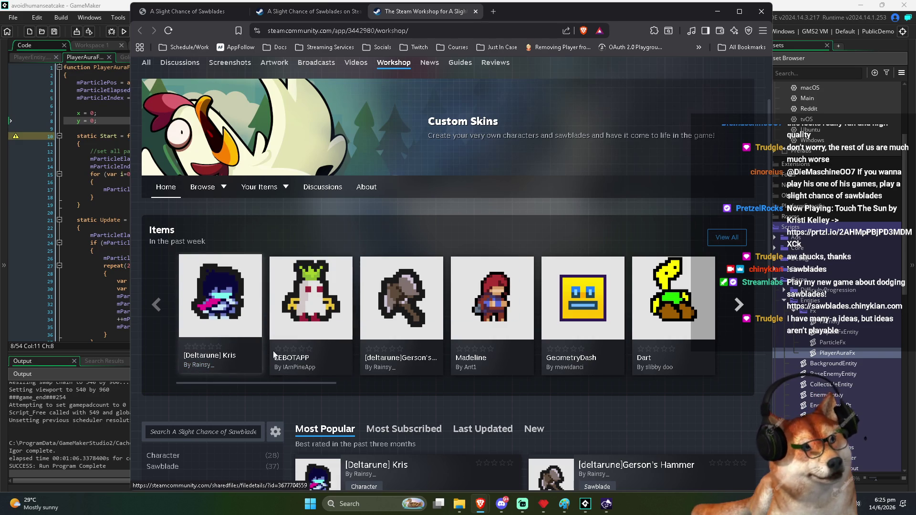
mouse_move(319, 288)
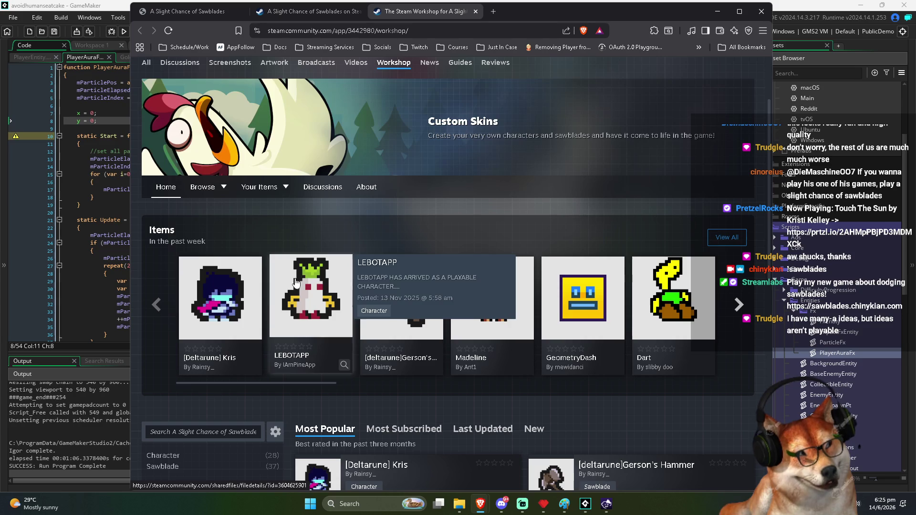
mouse_move(505, 321)
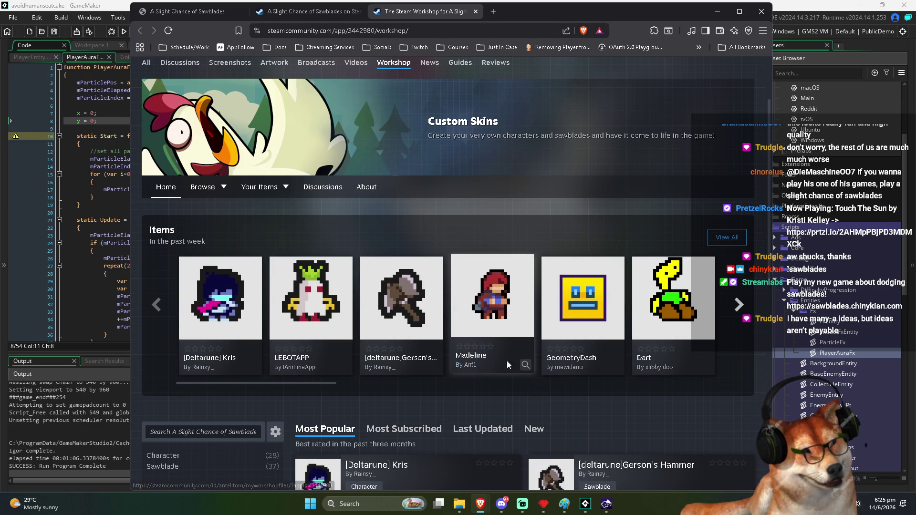
left_click(741, 310)
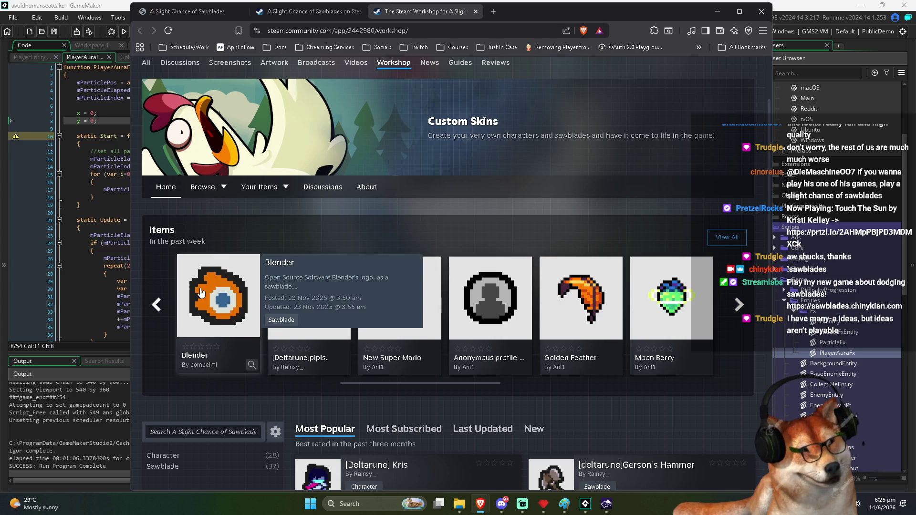
left_click(738, 307)
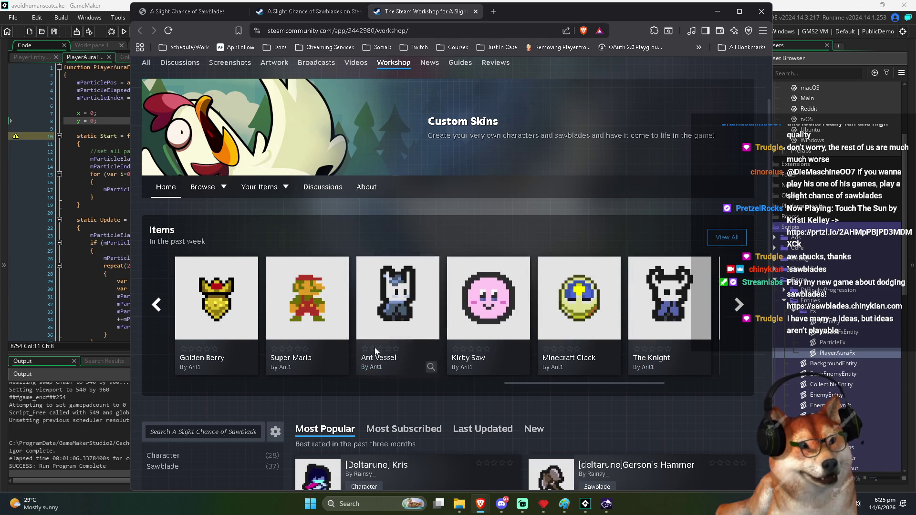
left_click(742, 311)
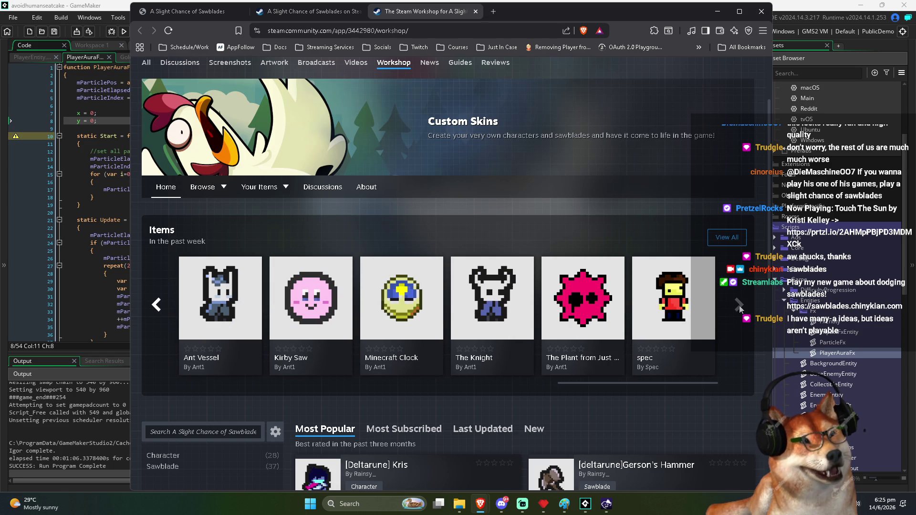
Step: Try 'View most popular', go back to the Workshop home, and browse its item listings
scroll(735, 306, "down", 4)
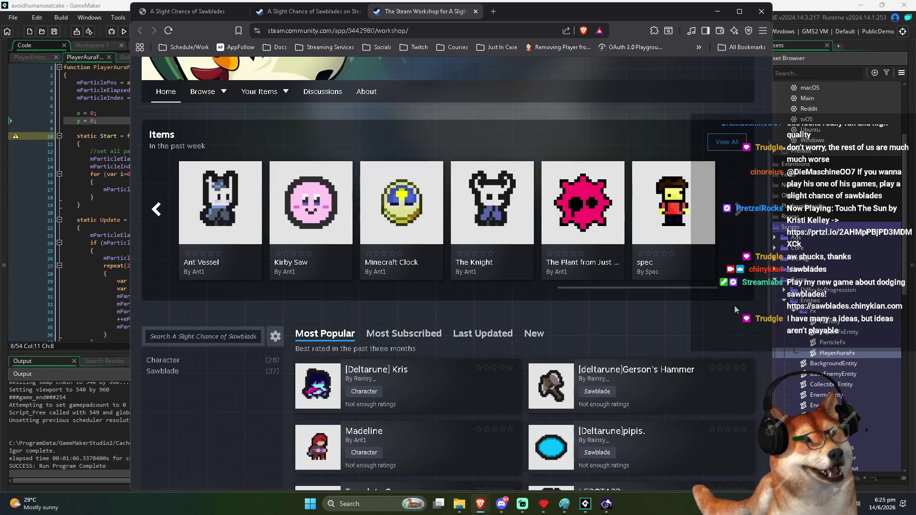
scroll(621, 310, "down", 2)
scroll(468, 334, "down", 2)
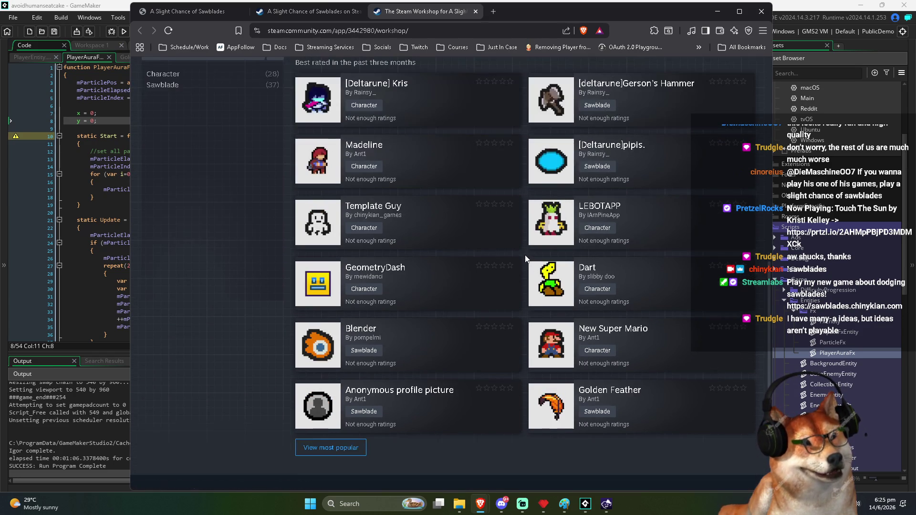
left_click(356, 448)
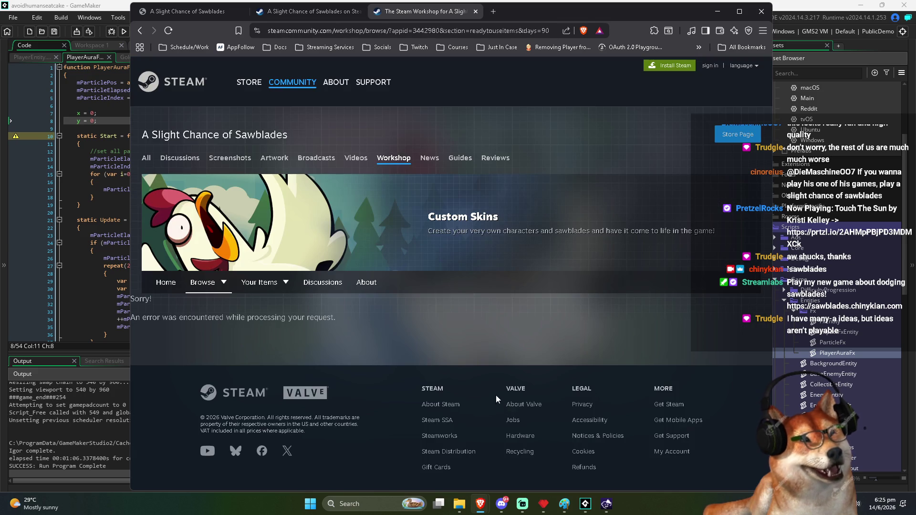
left_click(140, 30)
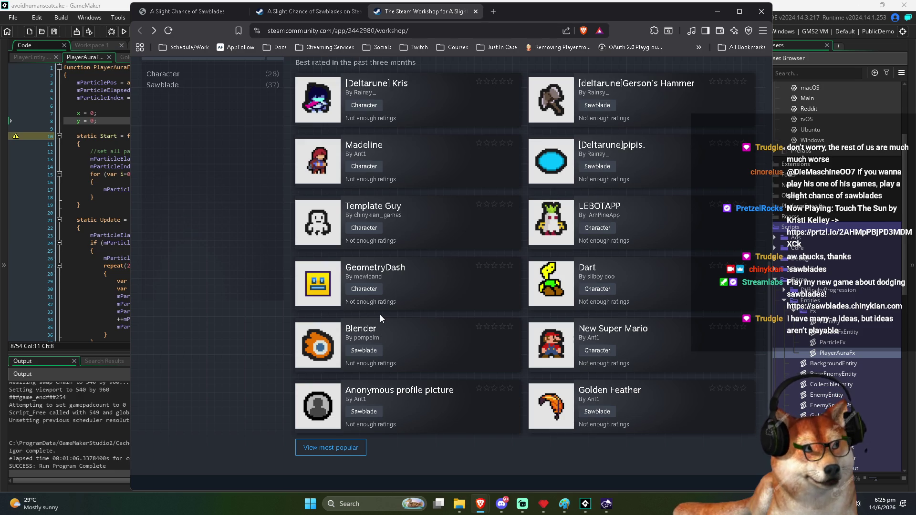
mouse_move(323, 323)
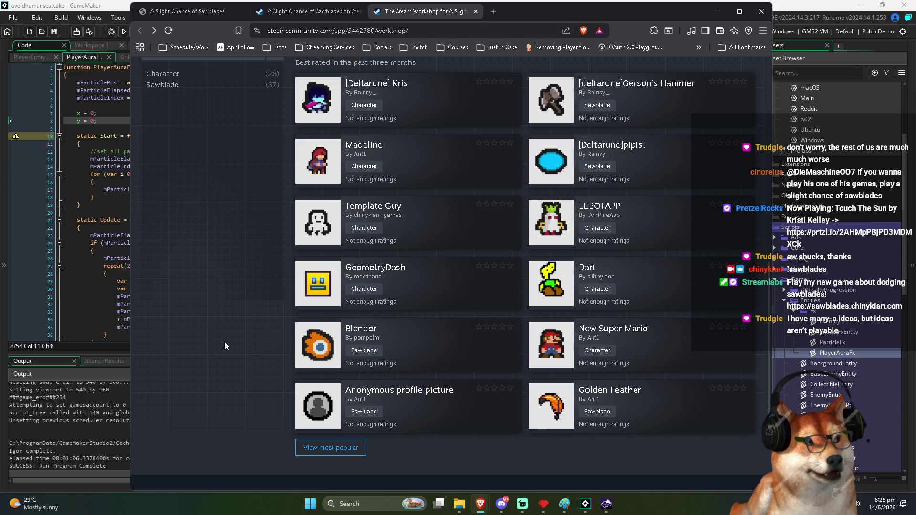
scroll(231, 330, "up", 4)
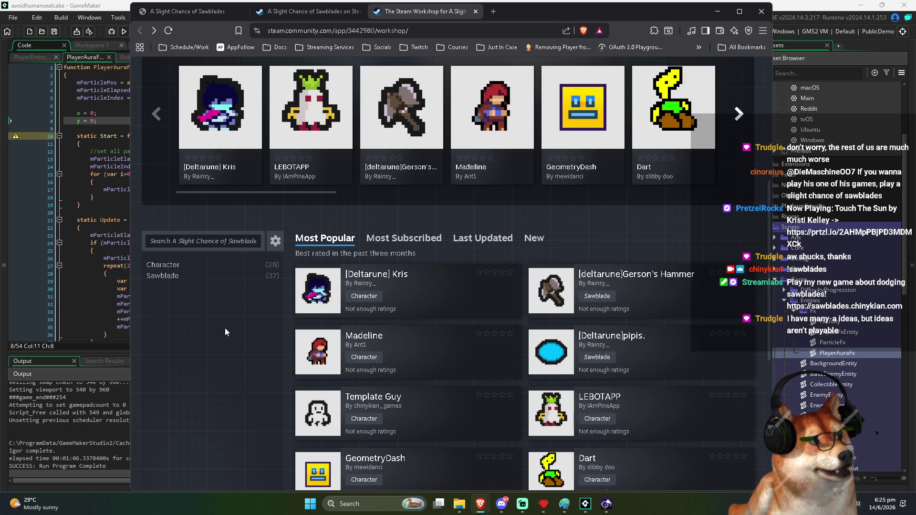
scroll(225, 328, "down", 2)
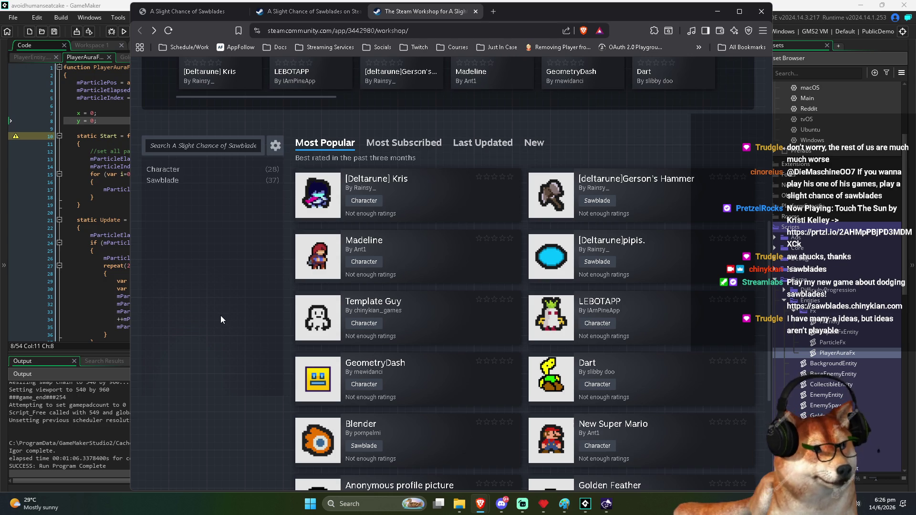
scroll(248, 332, "down", 4)
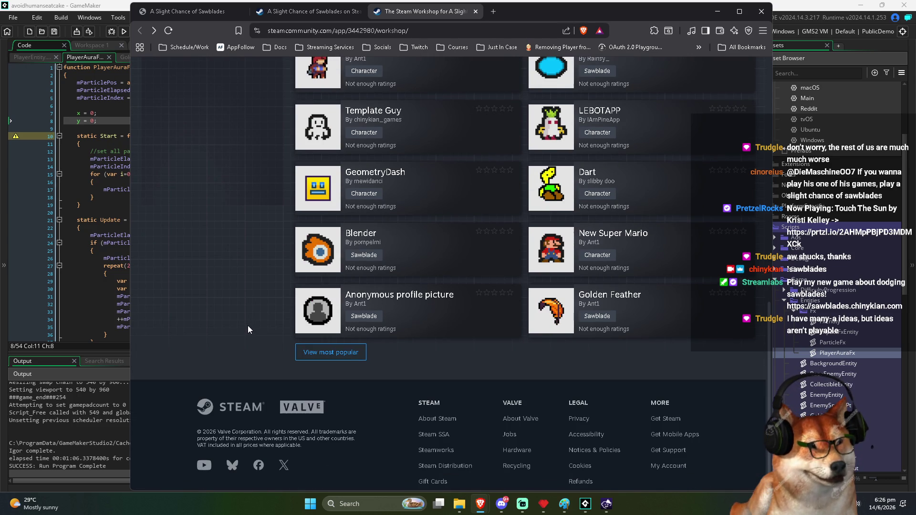
scroll(247, 327, "up", 1)
scroll(248, 328, "up", 15)
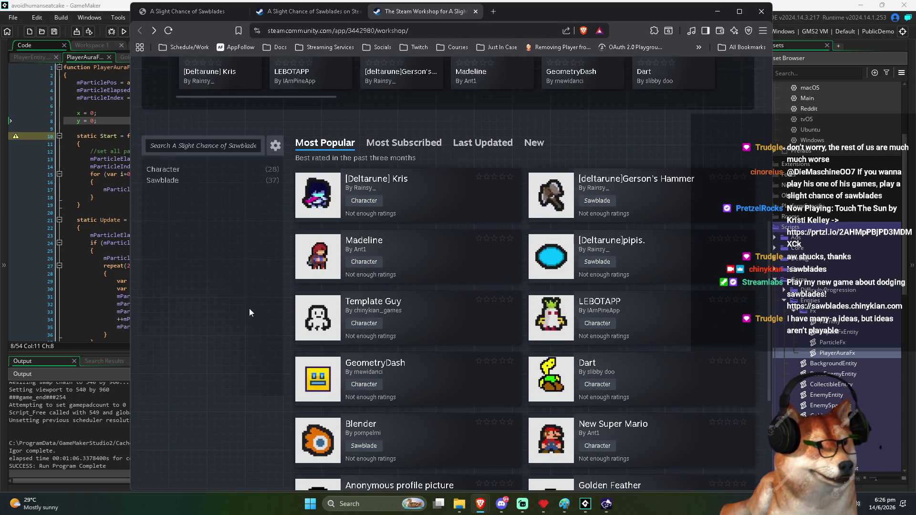
Step: Close the Workshop, store and sawblades tabs, returning to the PlayerAuraFx Start function
key("ctrl+w")
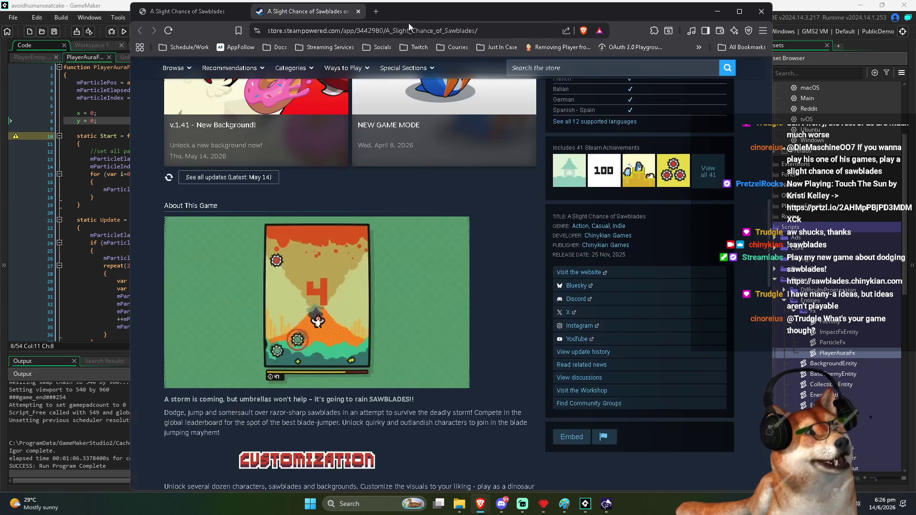
key("ctrl+w")
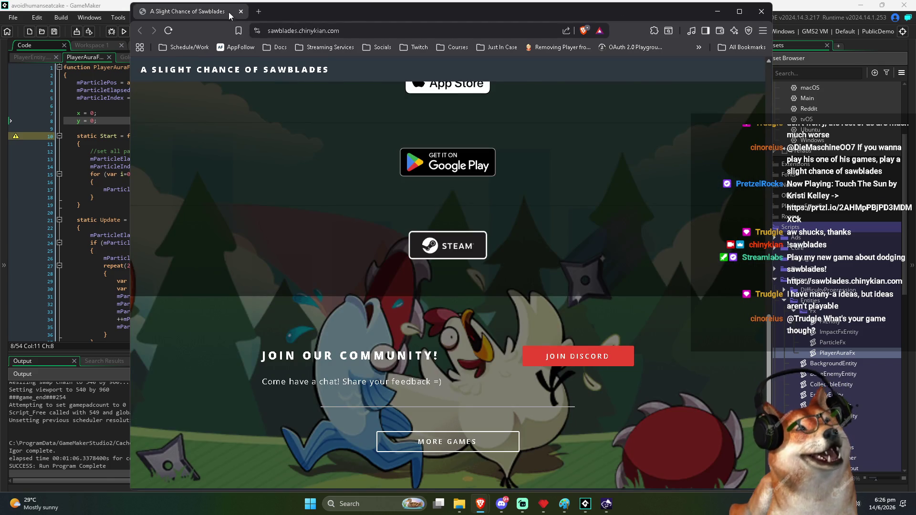
key("ctrl+w")
left_click(436, 167)
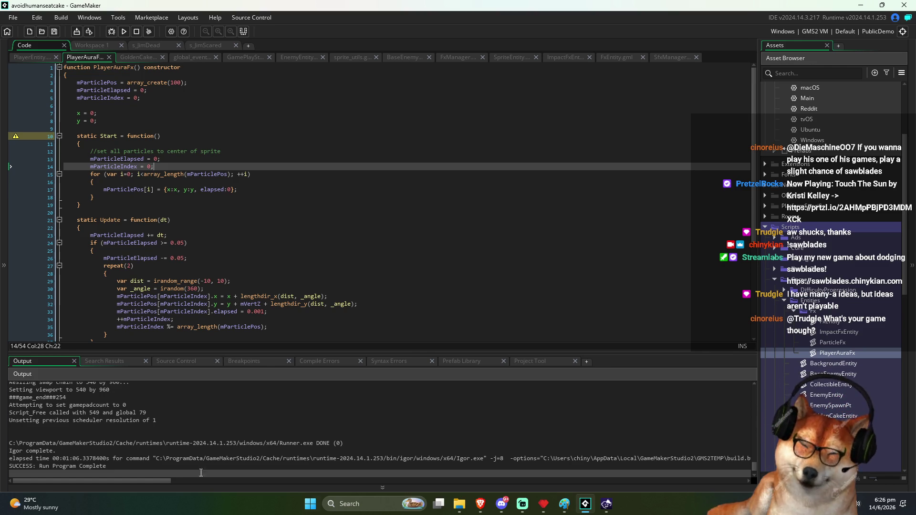
left_click(481, 504)
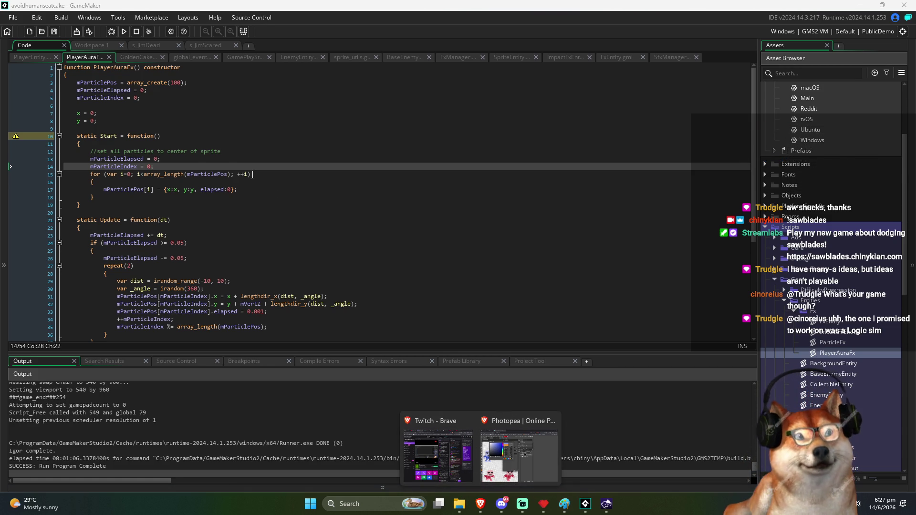
left_click(252, 174)
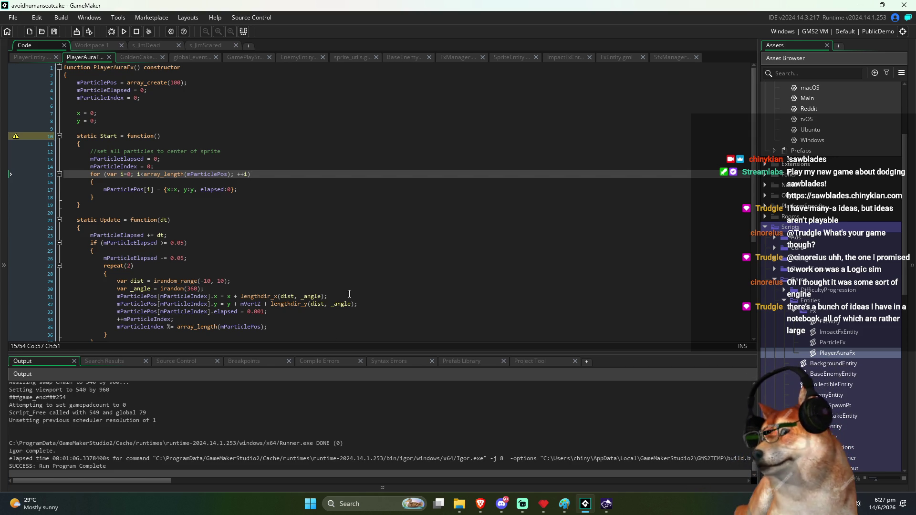
left_click(267, 212)
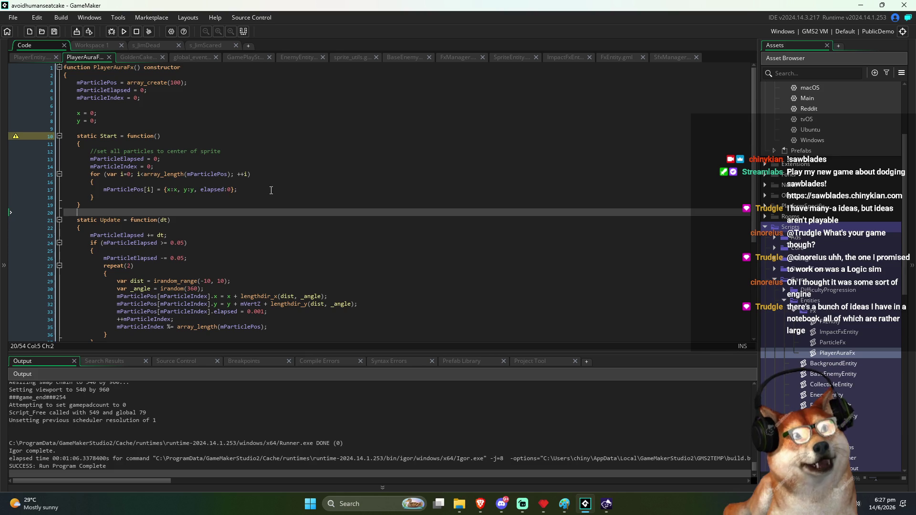
left_click(119, 190)
left_click(106, 137)
left_click(140, 160)
left_click(241, 190)
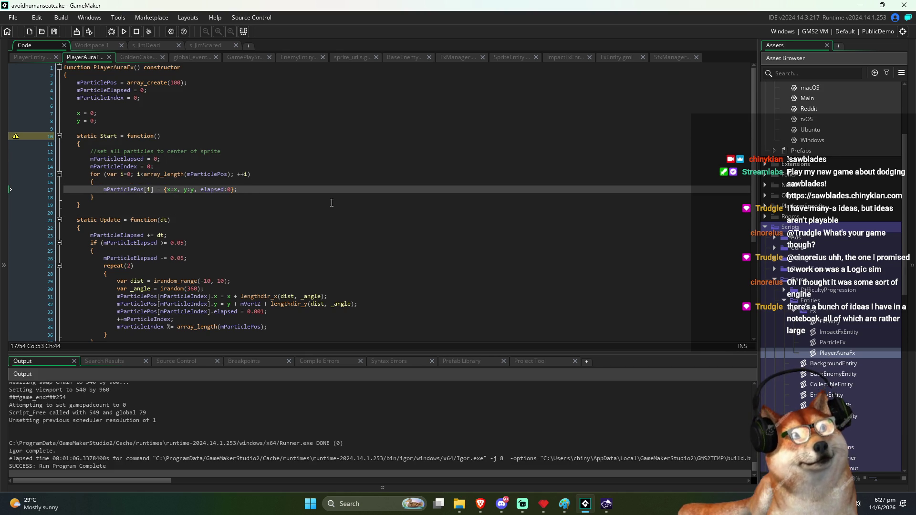
Step: Copy Start's for-loop into the constructor under an '//init all particles' comment and save
key("Down")
key("shift+Up")
key("shift+Up")
key("shift+Up")
key("shift+Home")
key("ctrl+c")
key("ctrl+z")
key("ctrl+y")
key("shift+Down")
key("shift+Down")
key("shift+Down")
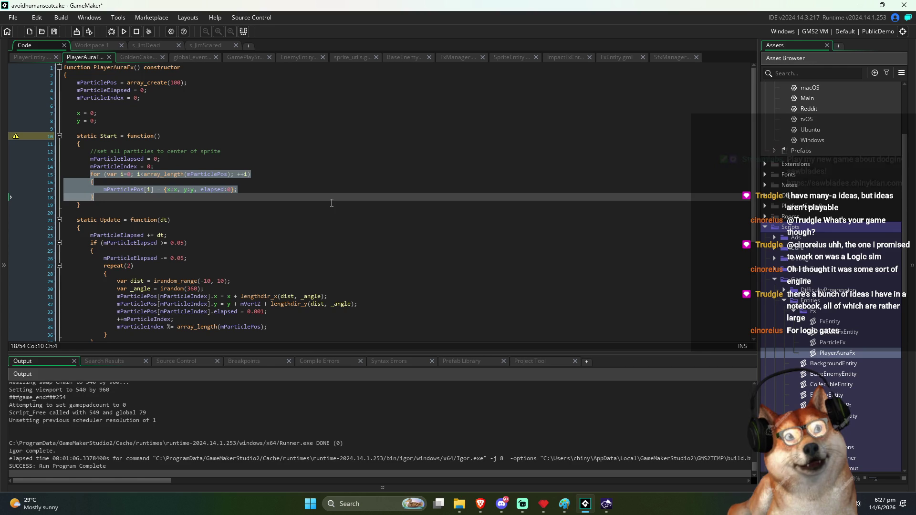
key("Up")
key("Up")
key("Up")
key("Up")
key("Up")
key("Up")
key("Up")
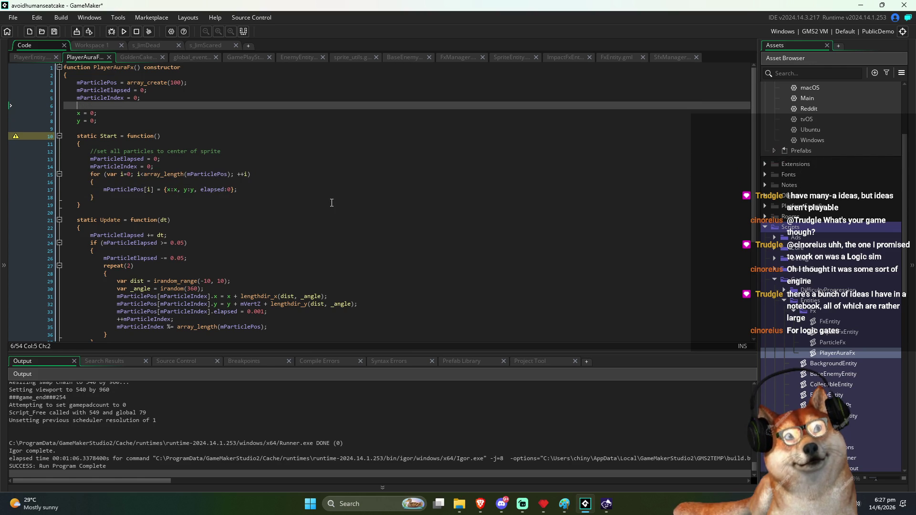
key("ctrl+v")
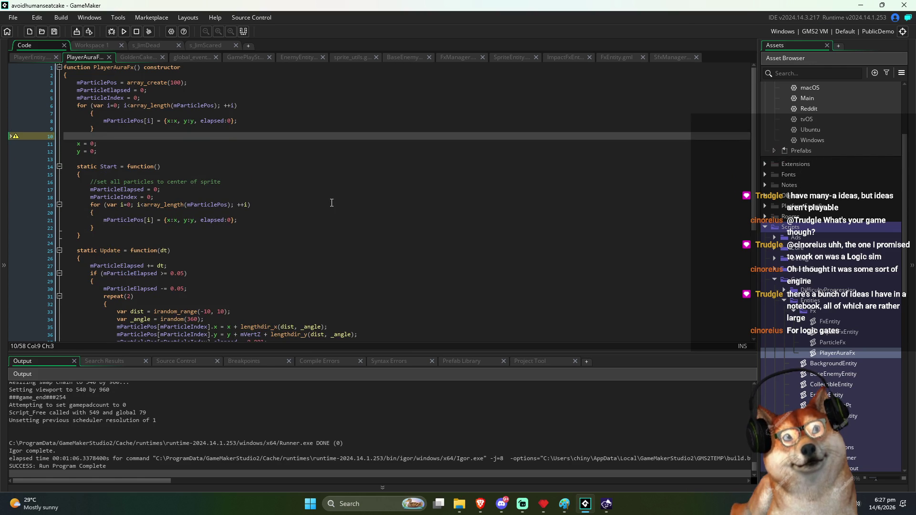
key("Return")
key("Return")
key("Up")
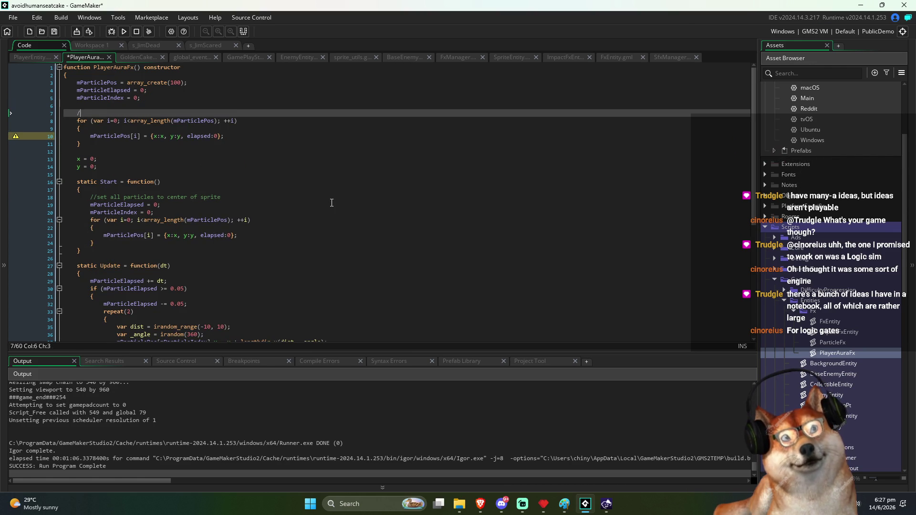
key("Tab")
type("//init all particle")
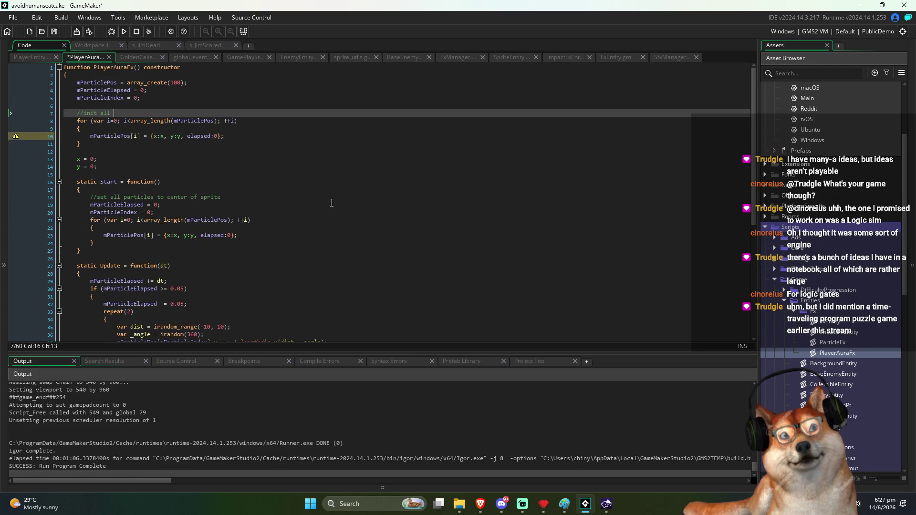
type("s")
key("ctrl+s")
Step: Move to Start's particle assignment line and select the equals sign before the struct
key("Down")
key("Down")
key("Down")
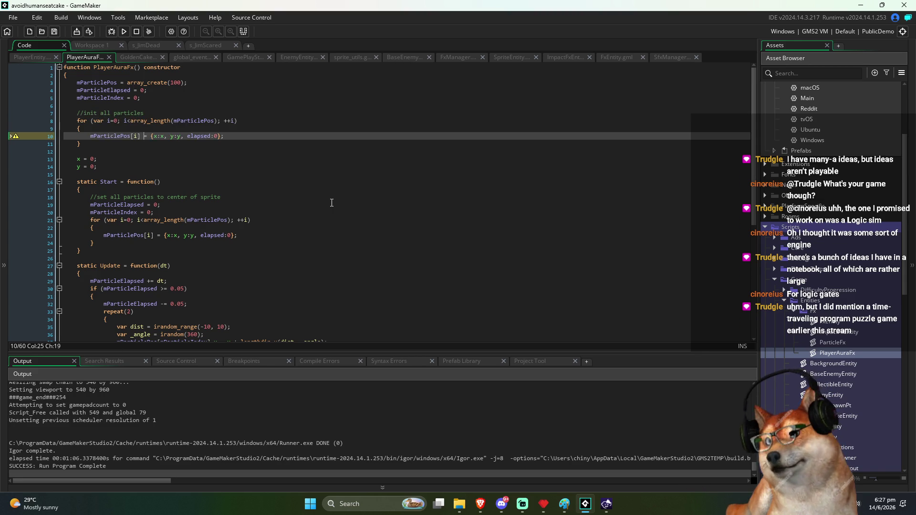
key("Down")
key("Down")
key("Down")
key("Up")
key("Up")
key("Down")
key("Down")
key("Down")
key("Up")
key("Down")
key("Down")
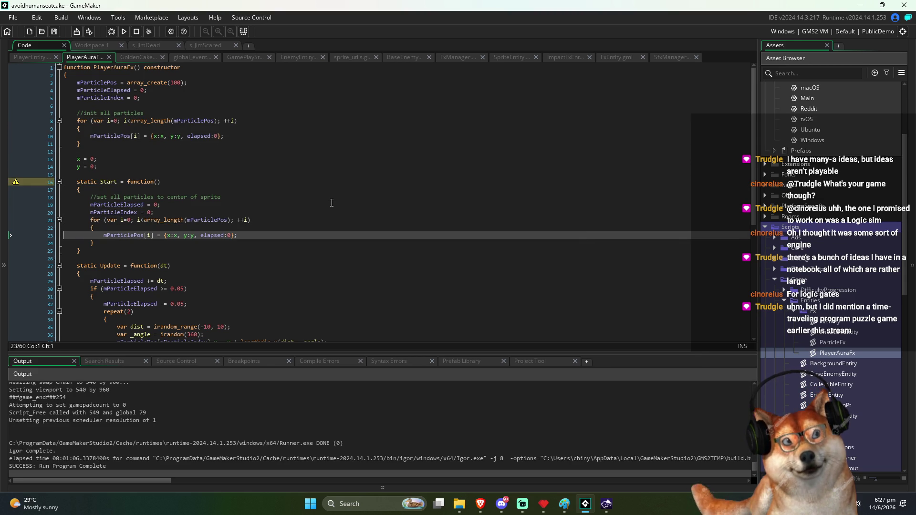
key("Right")
key("Right")
key("Right")
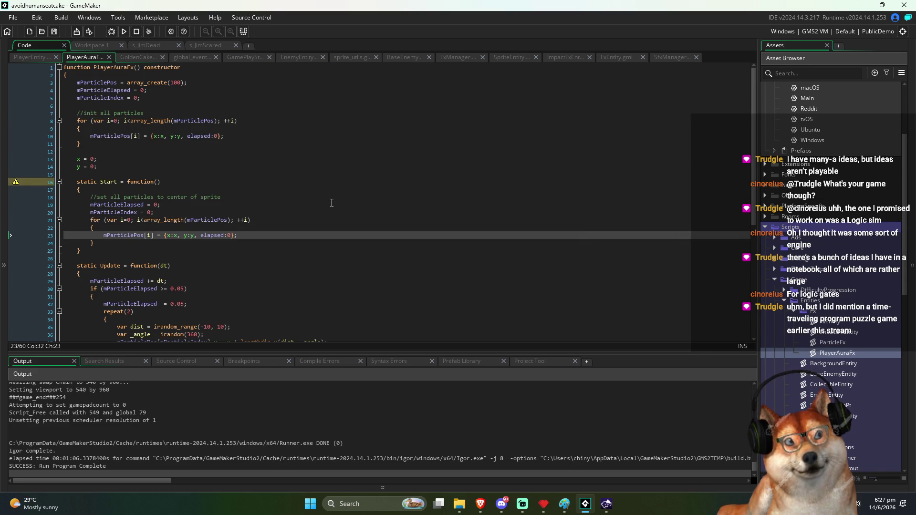
key("shift+Left")
key("shift+Left")
key("shift+Left")
Step: Write the particle's .x = x assignment on its own line and duplicate it twice
type(".x = x;")
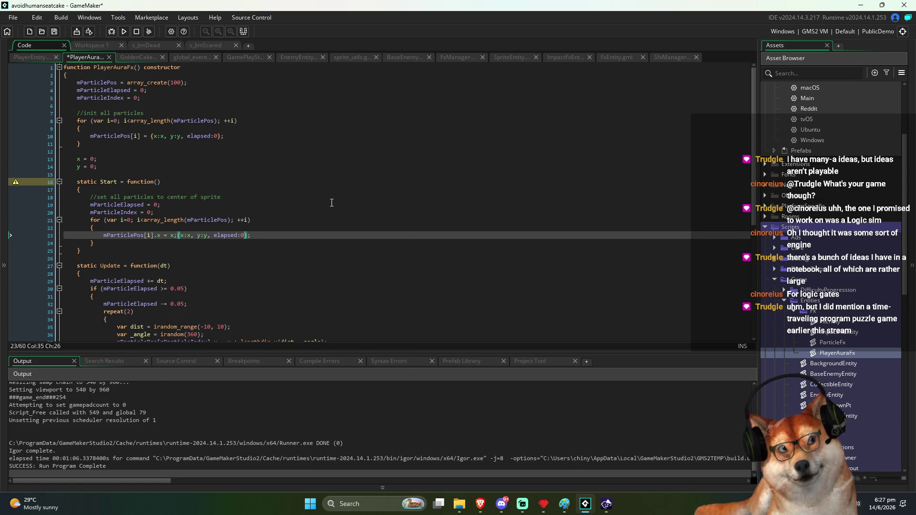
key("shift+Right")
key("shift+Right")
key("shift+Right")
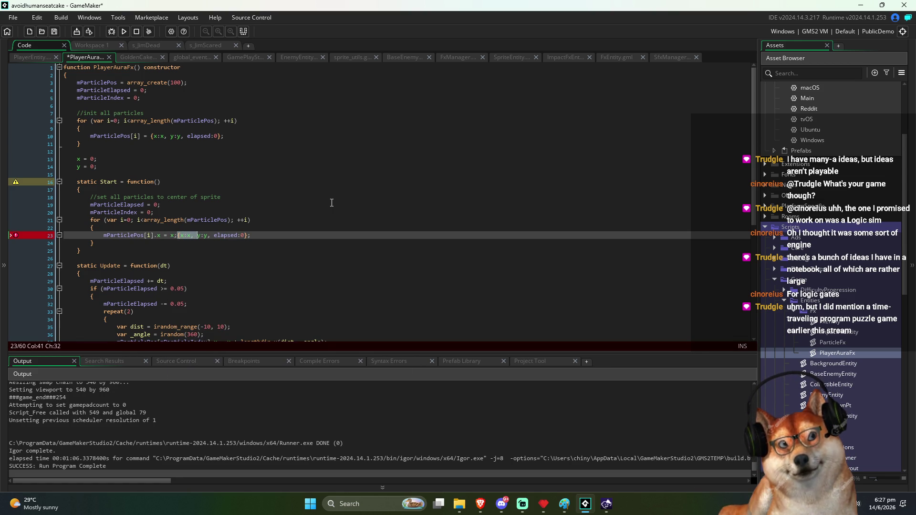
key("Return")
key("Up")
key("ctrl+shift+Right")
key("ctrl+shift+Right")
key("ctrl+shift+Right")
key("End")
key("ctrl+d")
key("ctrl+d")
key("ctrl+s")
key("Up")
key("Left")
key("Left")
key("Left")
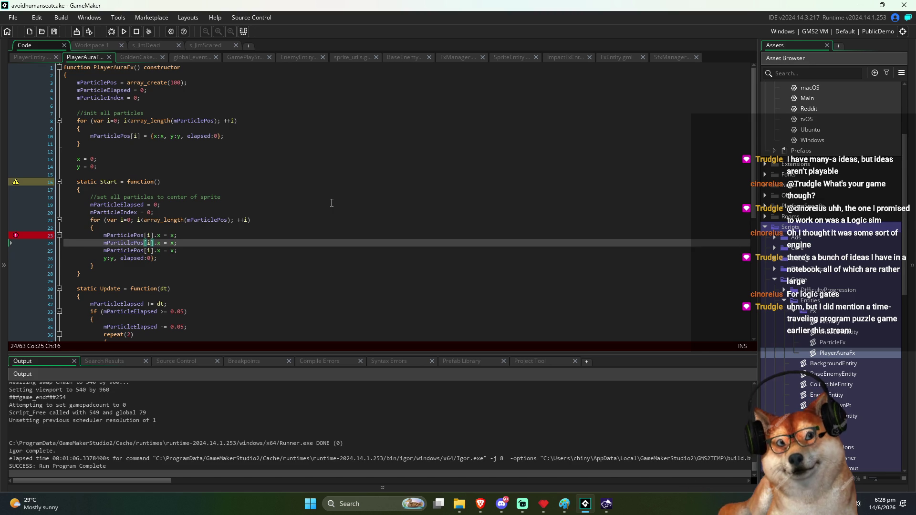
Step: Change the second copied line into a .y = y assignment and save
key("shift+Right")
type("y")
key("Right")
key("Right")
key("Right")
key("shift+Right")
type("y")
key("ctrl+s")
key("Down")
Step: Rename the field and value on the third copied line to elapsed
key("Left")
key("Left")
key("Left")
key("Down")
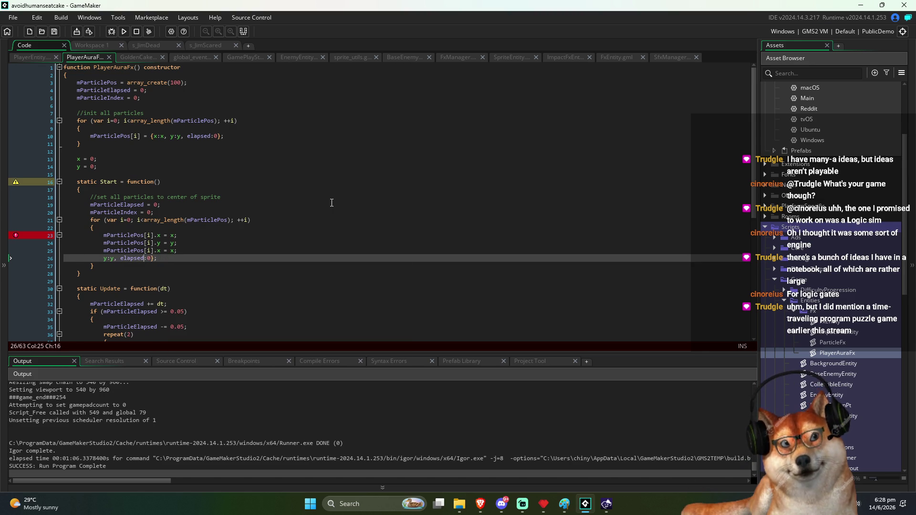
key("Up")
key("Right")
key("Right")
key("Right")
key("shift+Right")
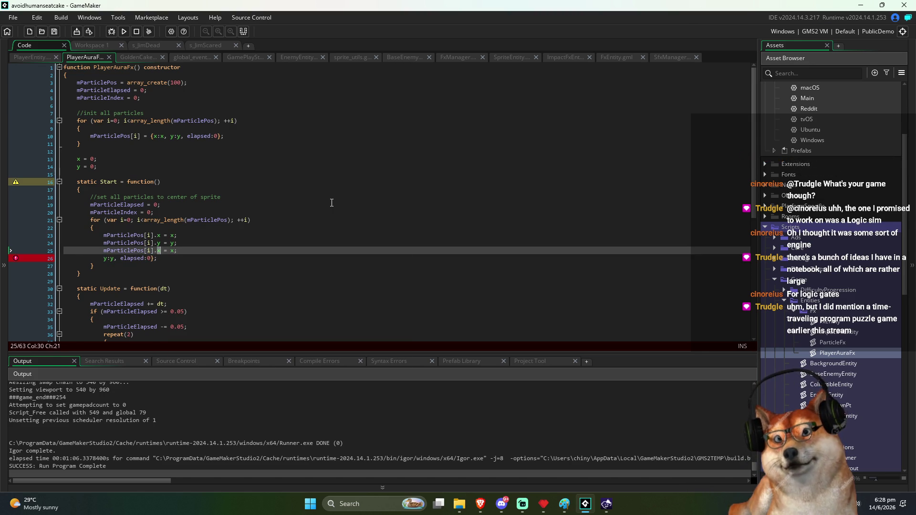
type("elapsed")
key("Right")
key("Right")
key("Right")
key("shift+Right")
type("elapsed")
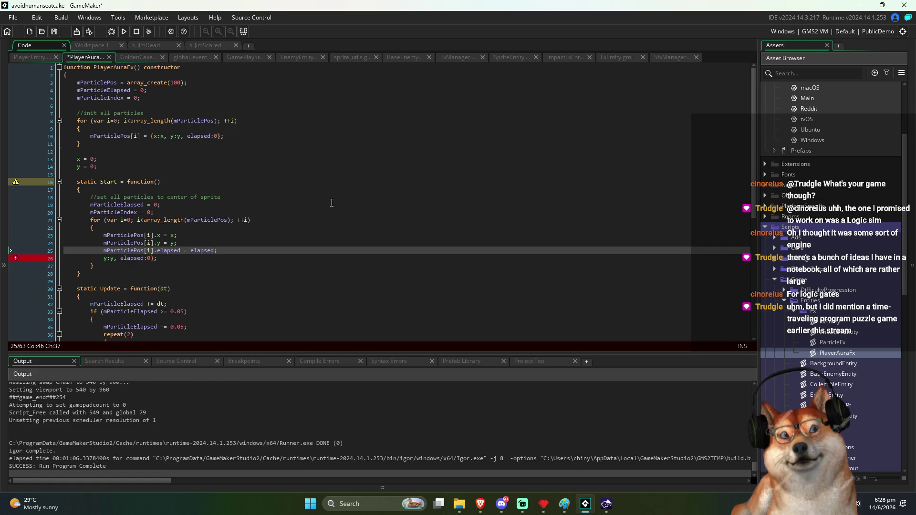
Step: Delete the leftover struct remainder line and save the script
key("End")
key("shift+Down")
key("shift+End")
key("Delete")
key("ctrl+s")
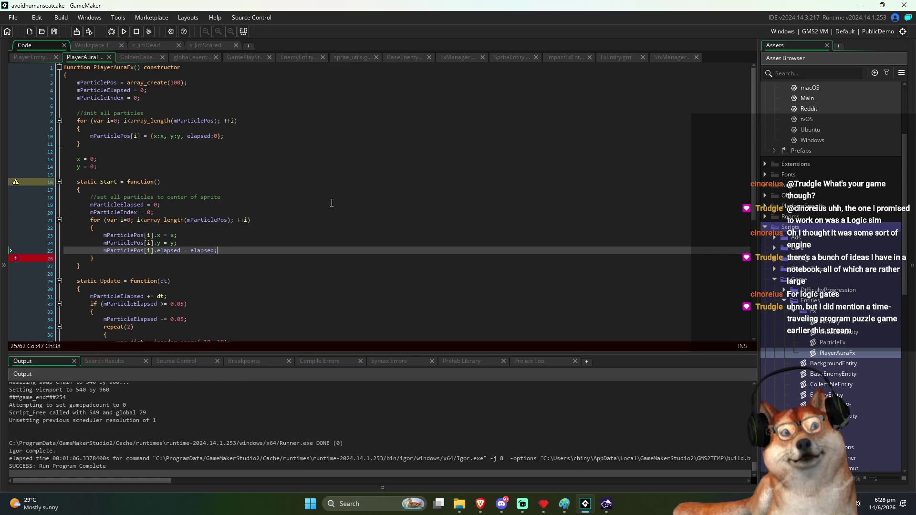
Step: Set the elapsed assignment's value to 0, save, and relaunch the game
double_click(205, 252)
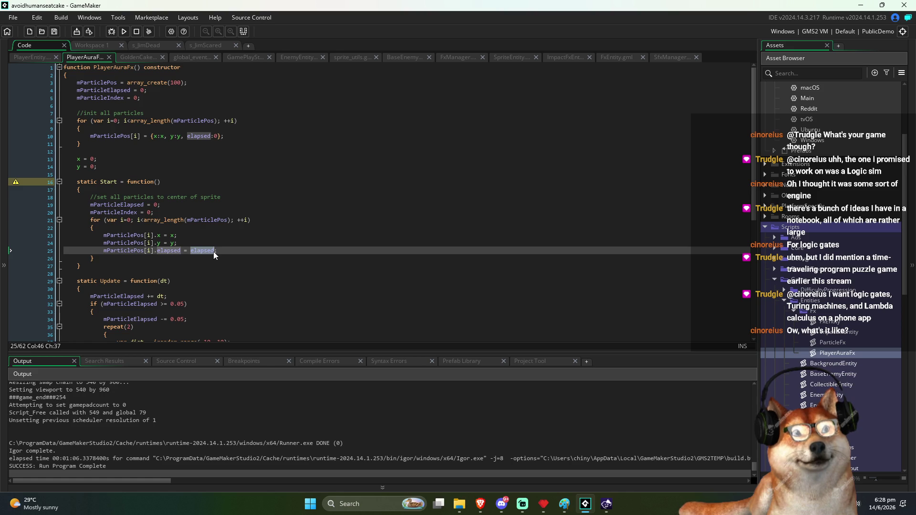
key("End")
double_click(202, 251)
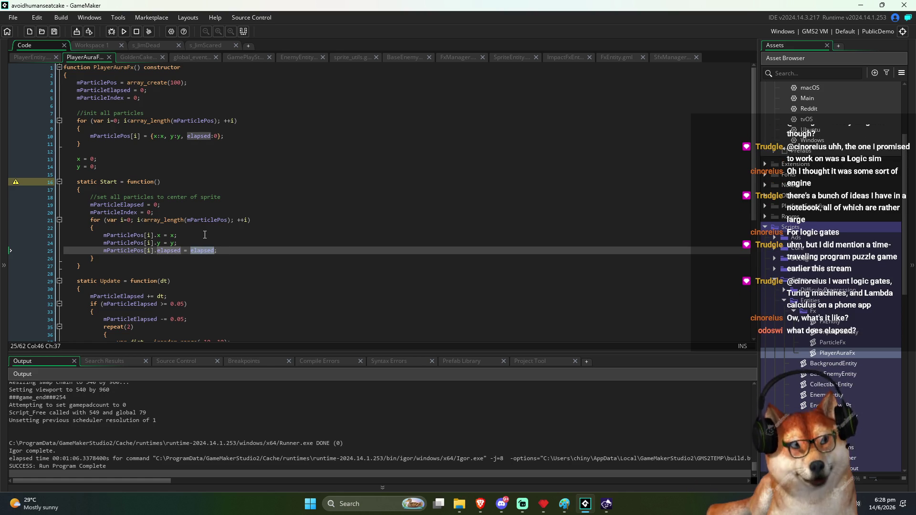
type("0")
key("ctrl+s")
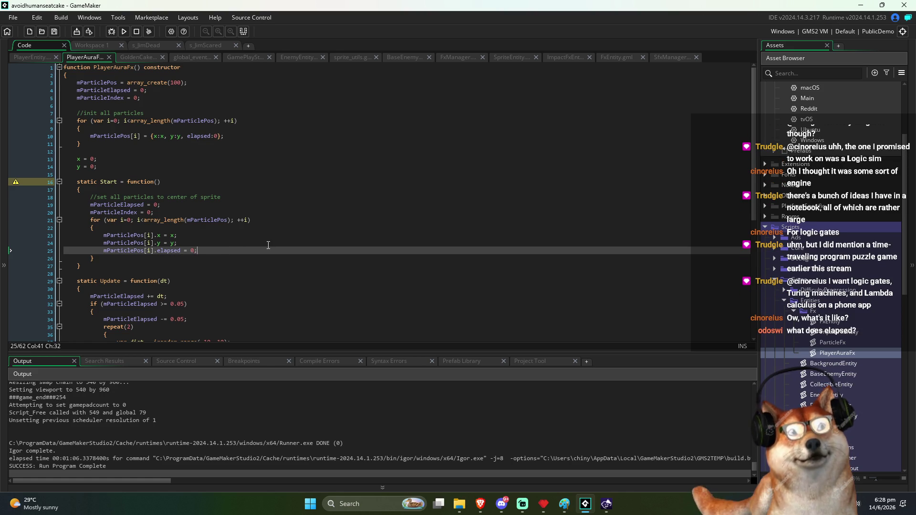
left_click(268, 246)
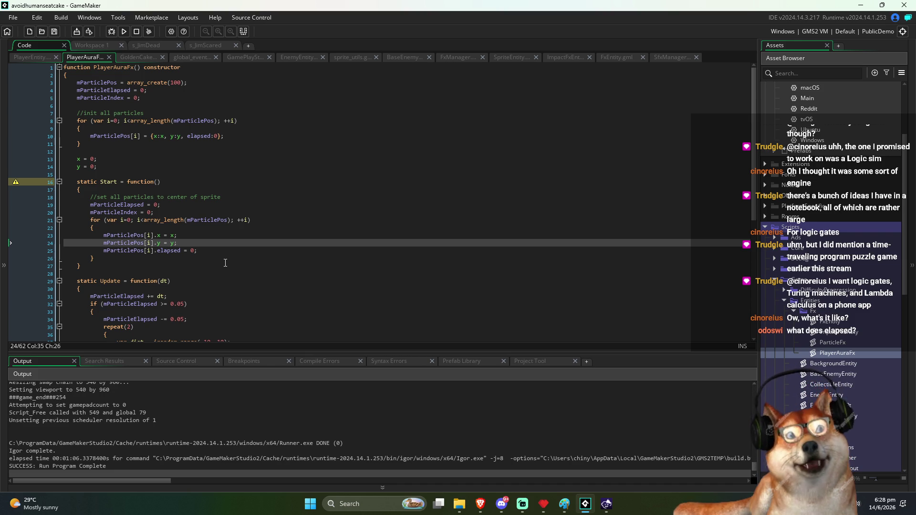
left_click(126, 32)
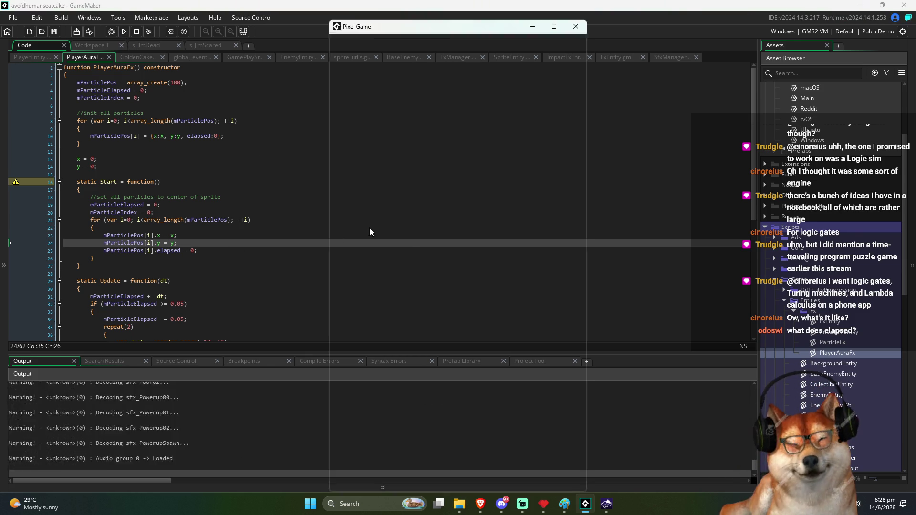